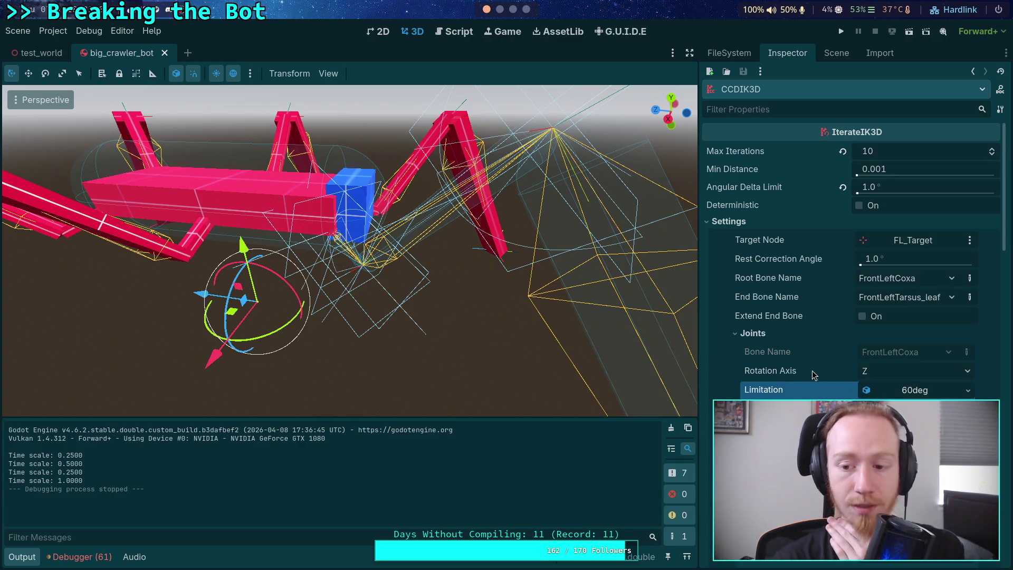
Step: Switch the right dock to the Scene tab to list the big_crawler_bot node tree
click(831, 58)
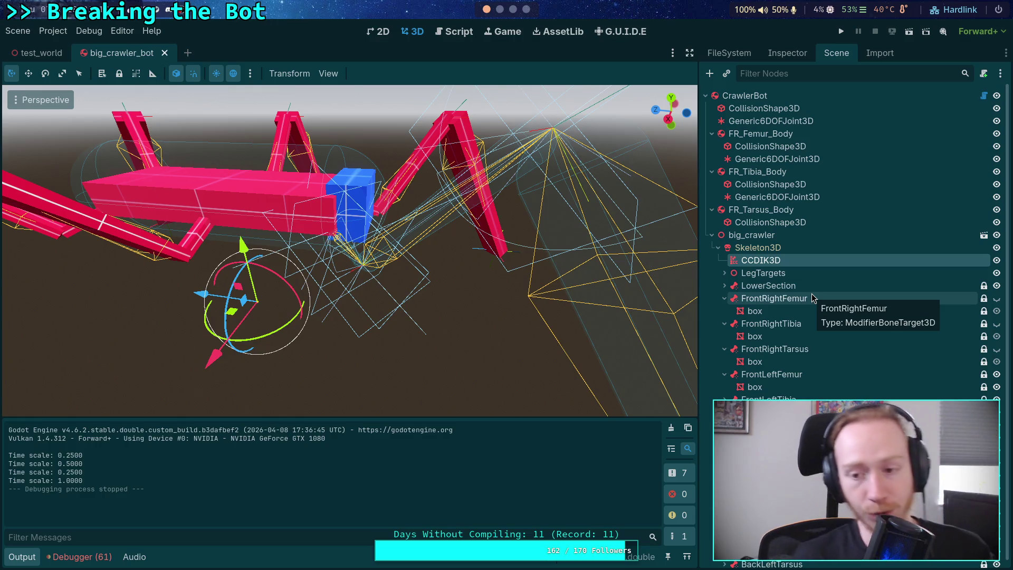
Step: Inspect FR_Tibia_Body's Generic6DOFJoint3D, then select FR_Femur_Body
click(773, 220)
click(777, 196)
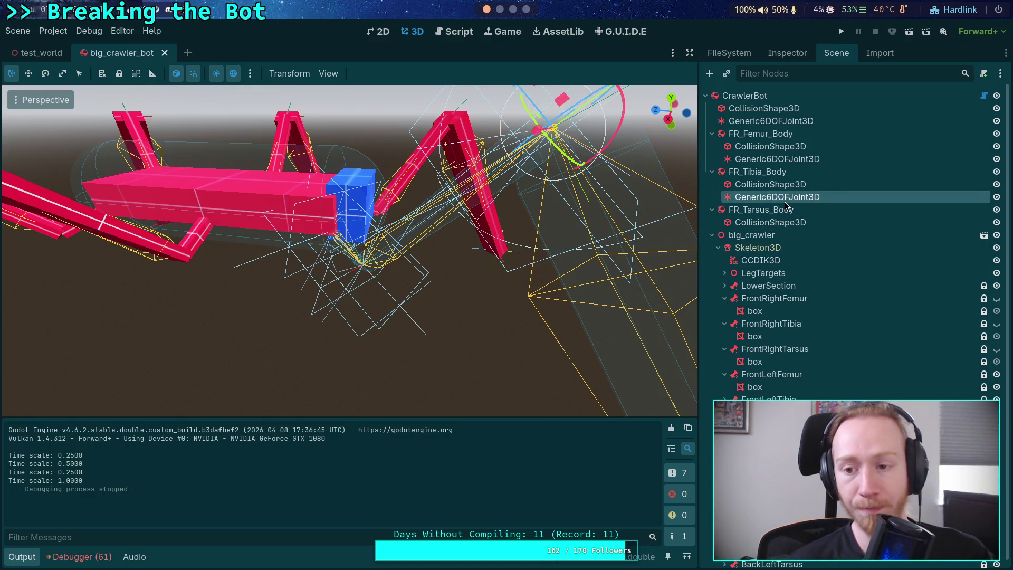
scroll(560, 317, down, 3)
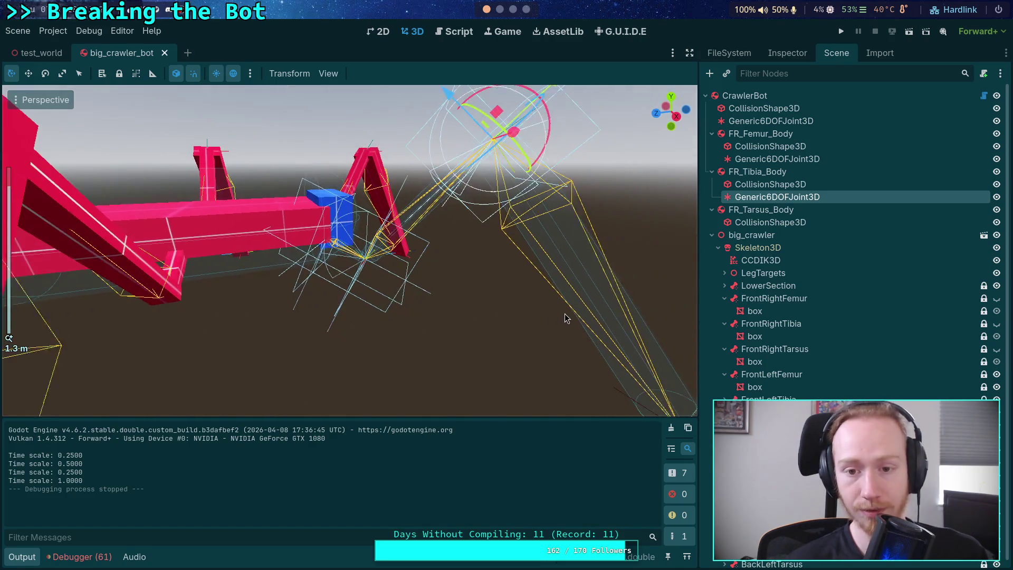
scroll(538, 339, up, 3)
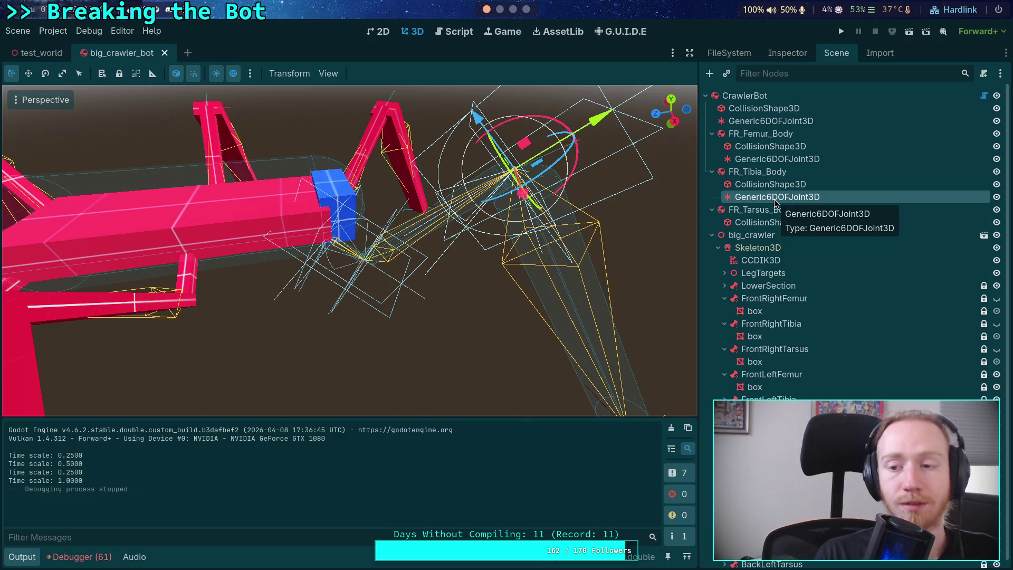
click(750, 136)
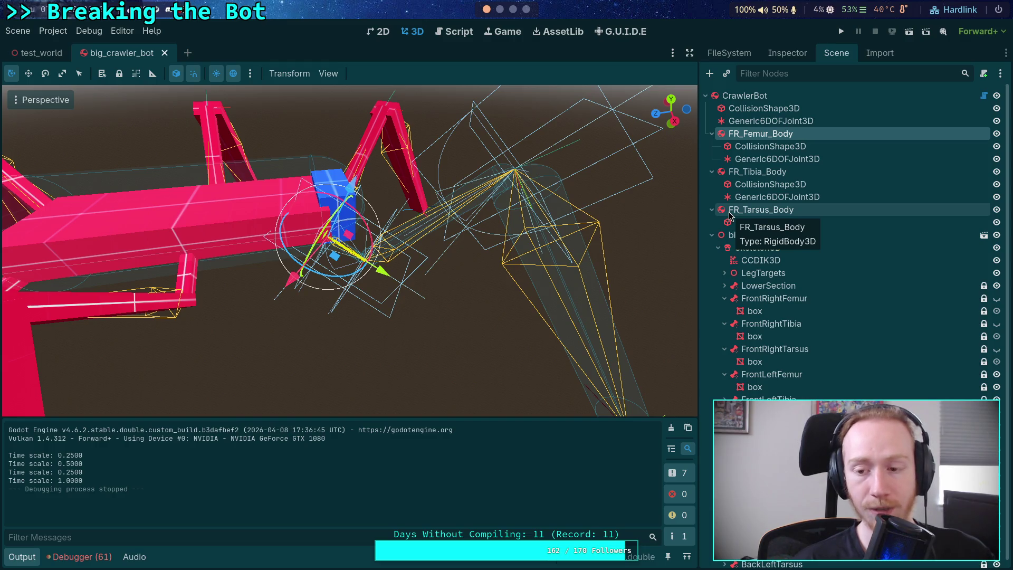
Step: Expand LegTargets, select FL_Cast, and view the bot from above
click(749, 273)
click(725, 273)
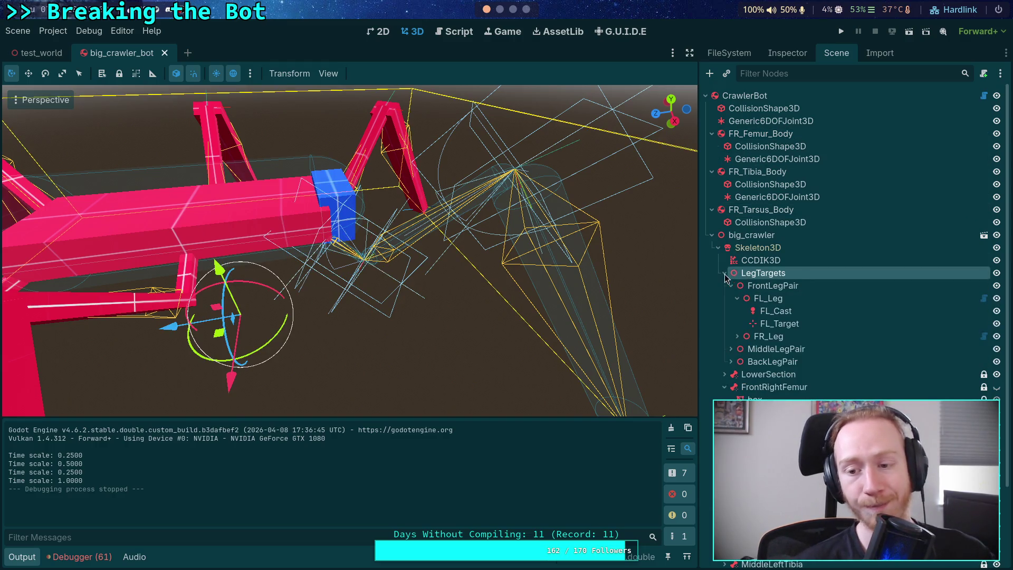
click(803, 314)
scroll(544, 288, down, 3)
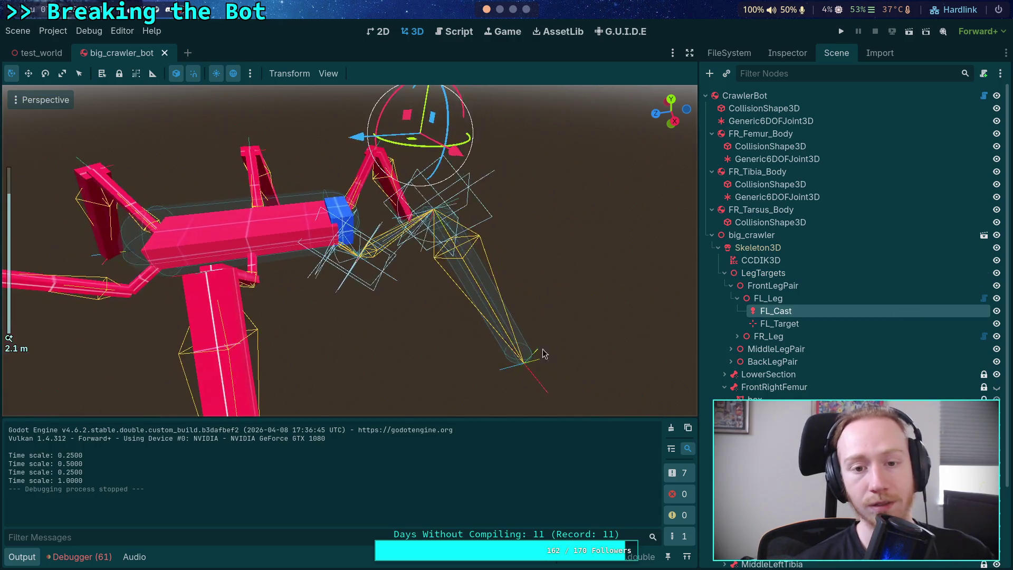
drag(422, 283, 531, 352)
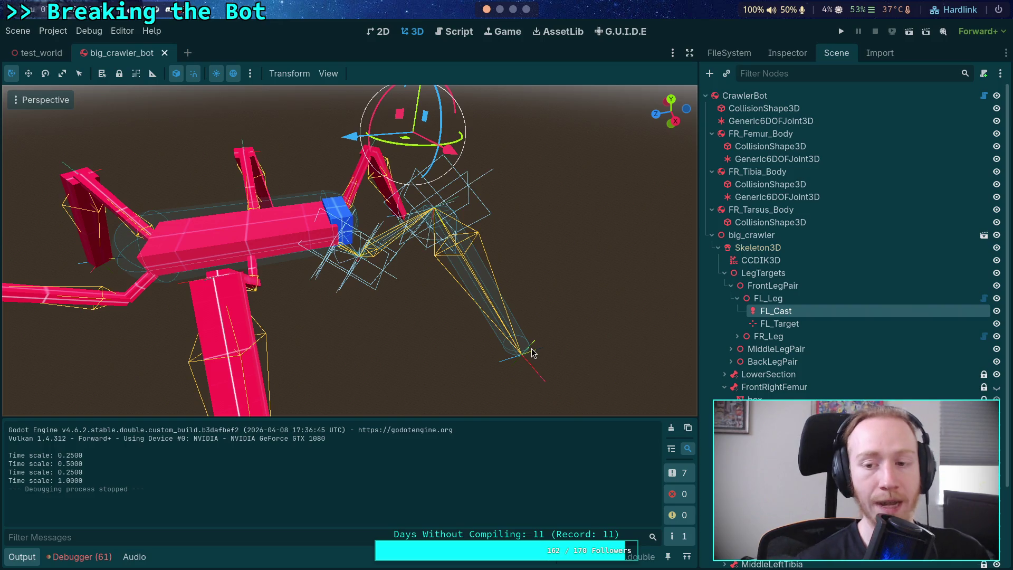
Step: Check the FR femur, tibia and tarsus bodies, then select the main body's joint
double_click(763, 135)
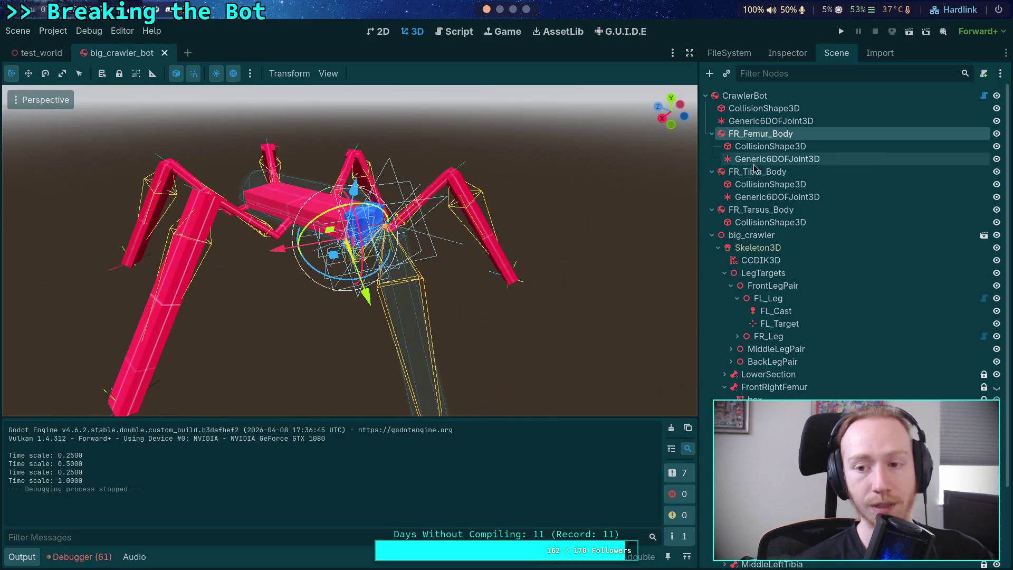
click(757, 172)
click(761, 210)
drag(352, 300, 223, 300)
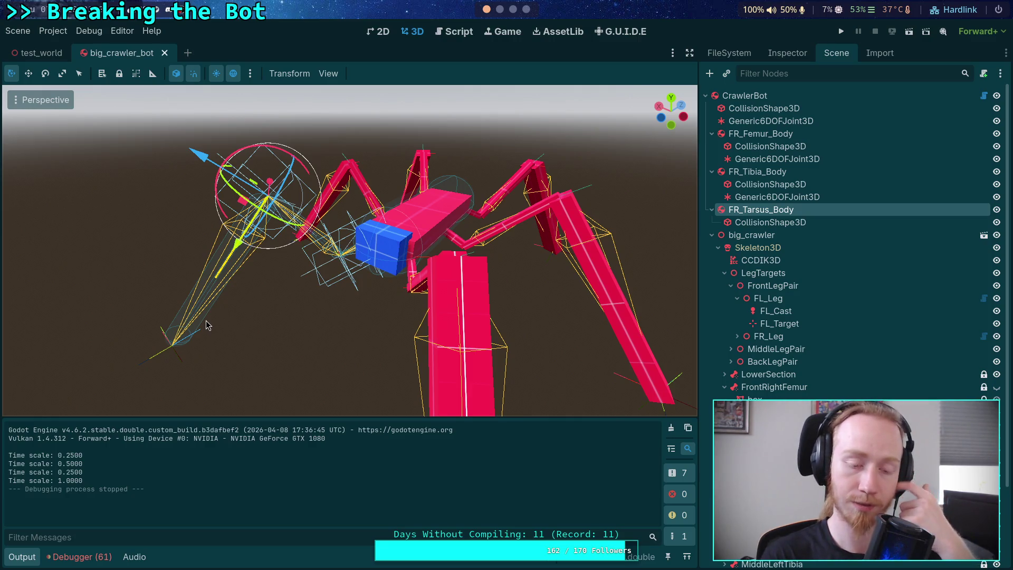
mouse_move(207, 325)
mouse_down()
mouse_move(235, 305)
mouse_move(254, 312)
mouse_up()
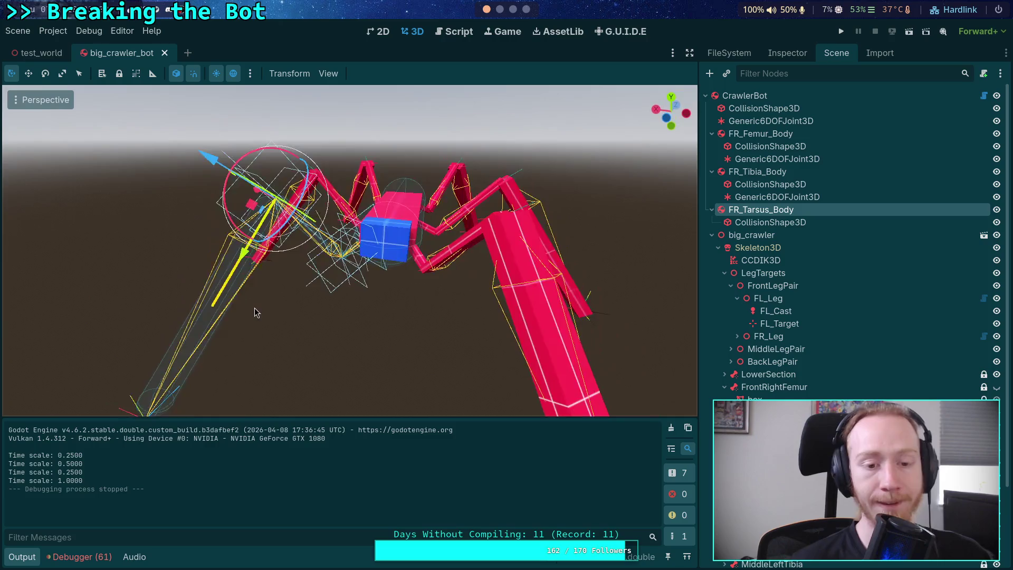
mouse_move(316, 308)
mouse_down()
mouse_move(379, 330)
mouse_move(376, 343)
mouse_up()
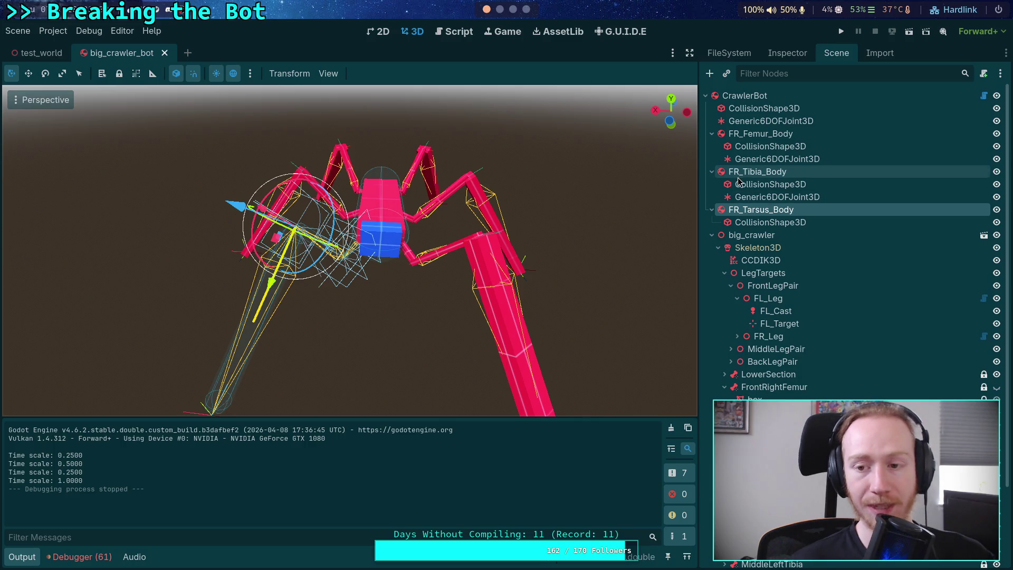
click(775, 121)
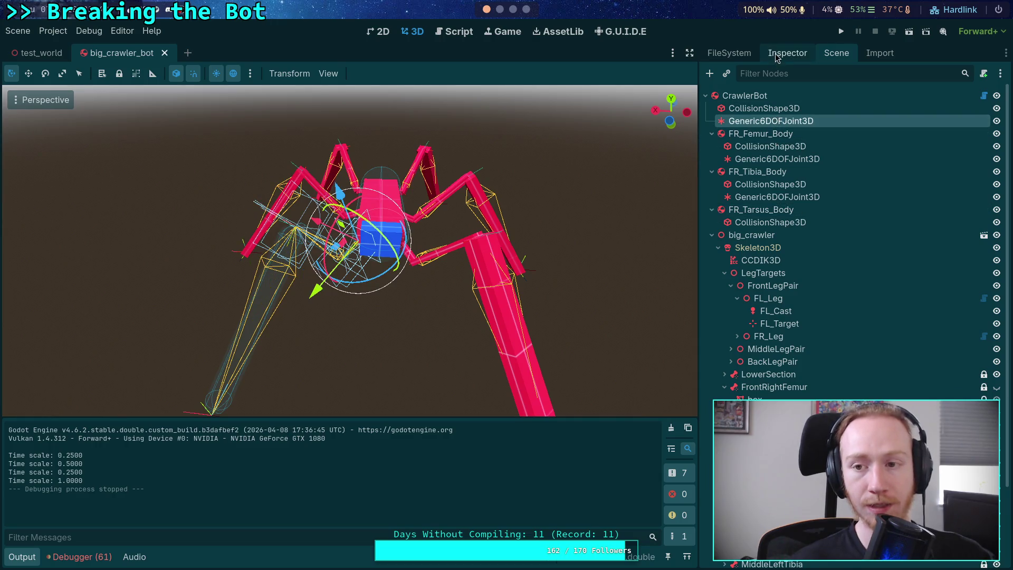
Step: Disable X, Y and Z linear springs and reset their stiffness and damping to 0.01
click(787, 52)
scroll(786, 345, down, 2)
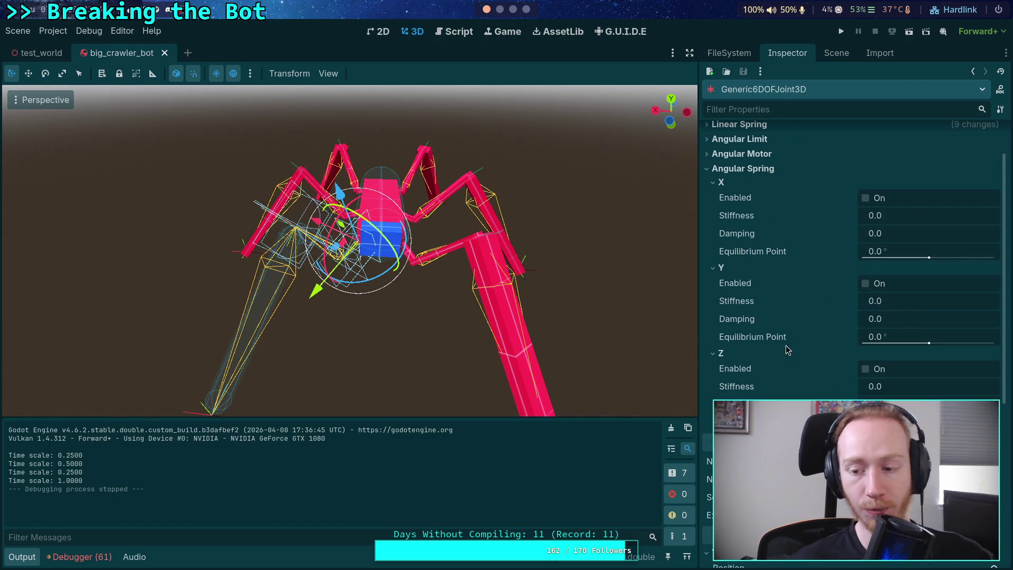
scroll(786, 345, up, 2)
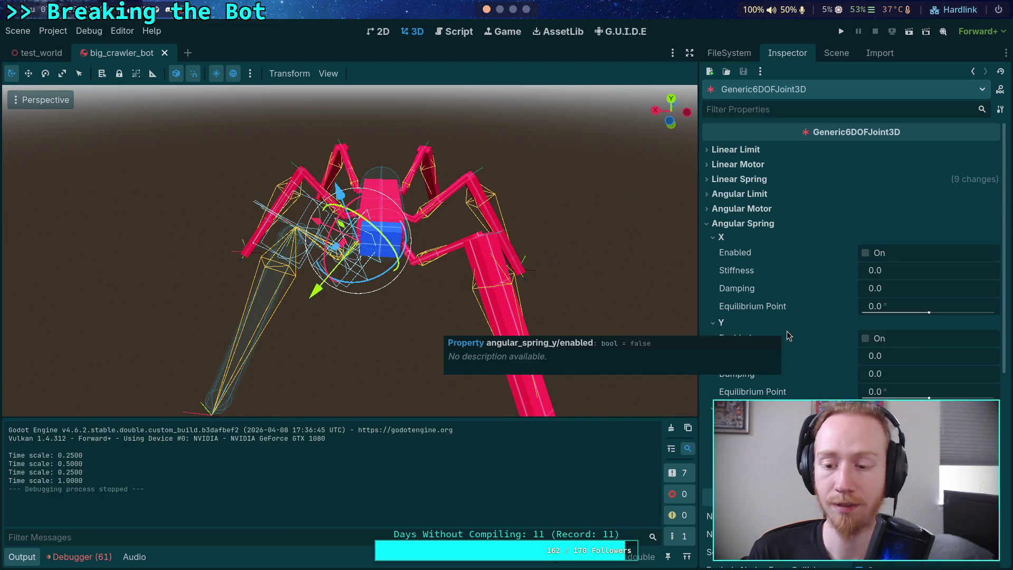
click(759, 180)
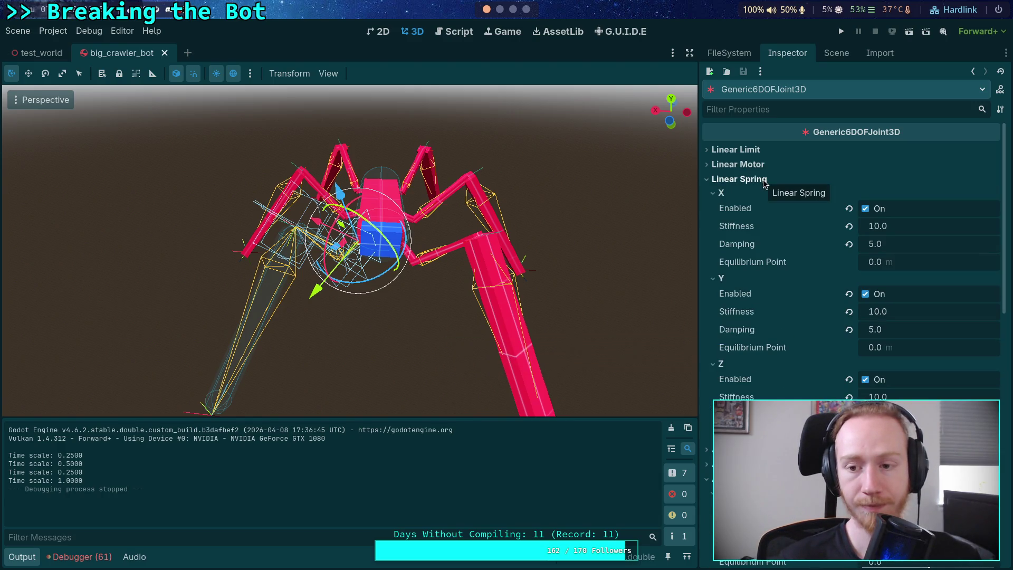
click(865, 294)
click(848, 379)
click(849, 396)
click(848, 415)
click(849, 329)
click(848, 311)
click(849, 244)
click(848, 225)
click(848, 207)
click(709, 178)
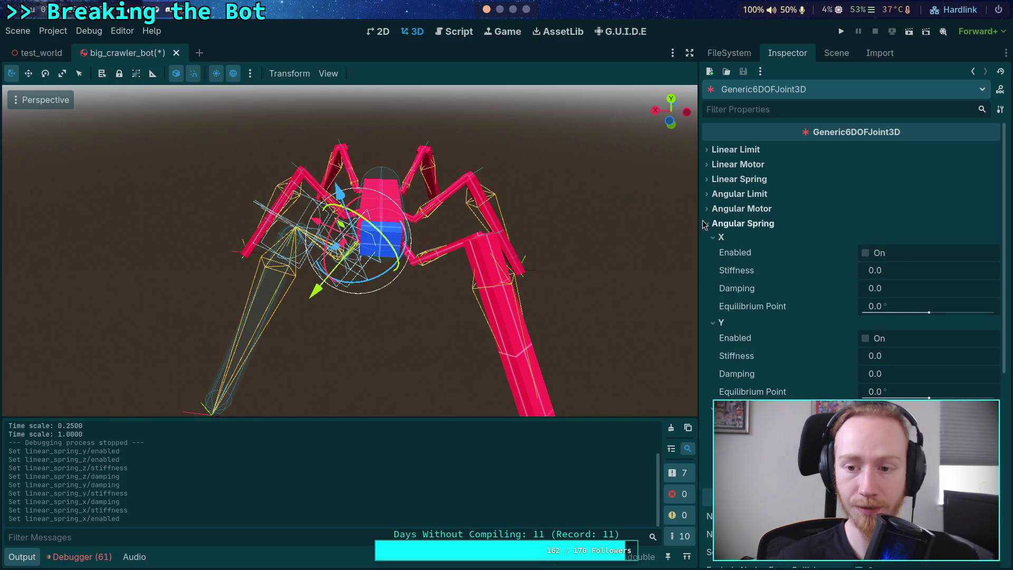
Step: Collapse the spring, limit and motor sections, leaving the Y angular limit settings visible
click(713, 237)
click(715, 253)
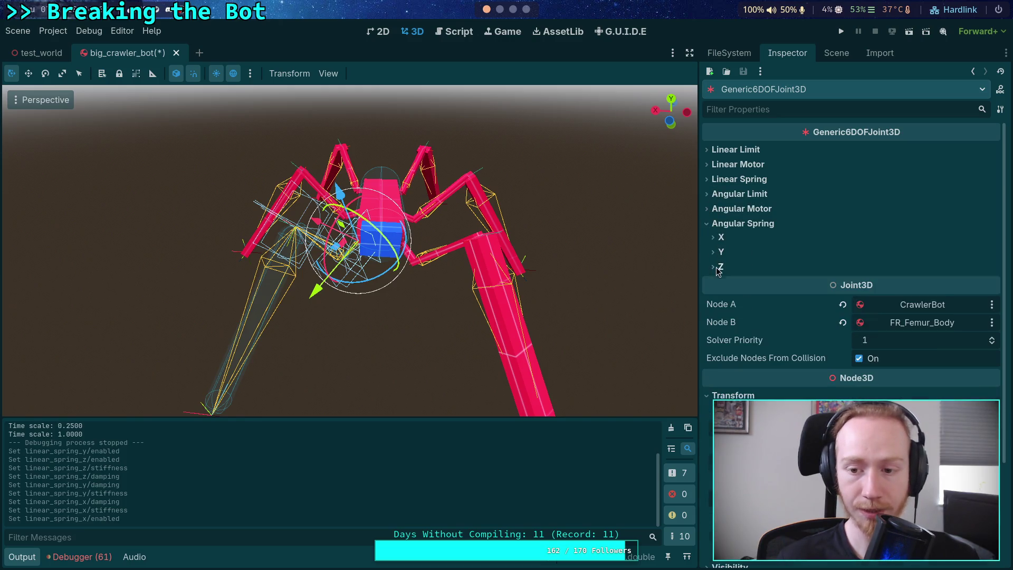
click(713, 195)
click(714, 207)
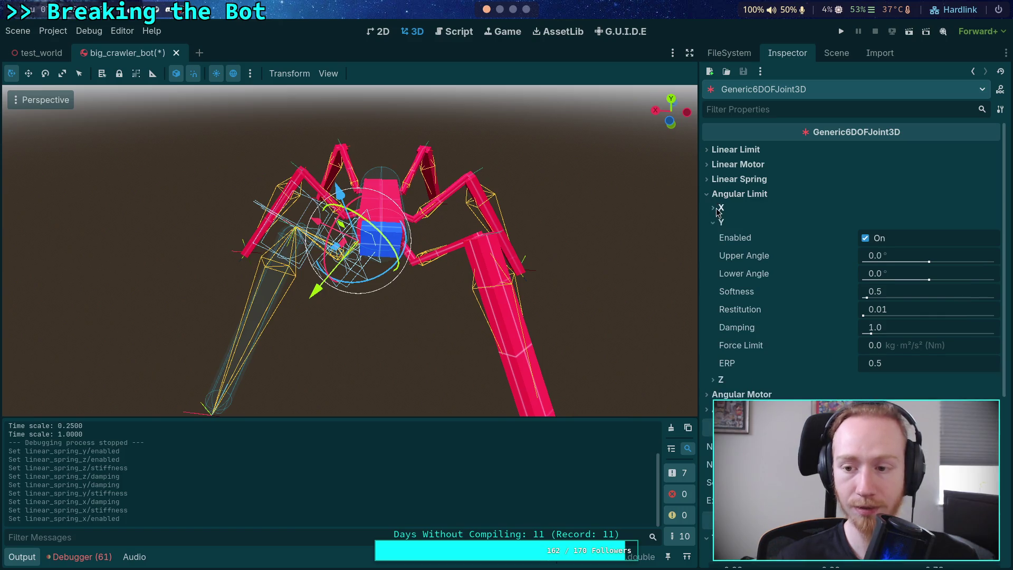
click(714, 222)
click(755, 179)
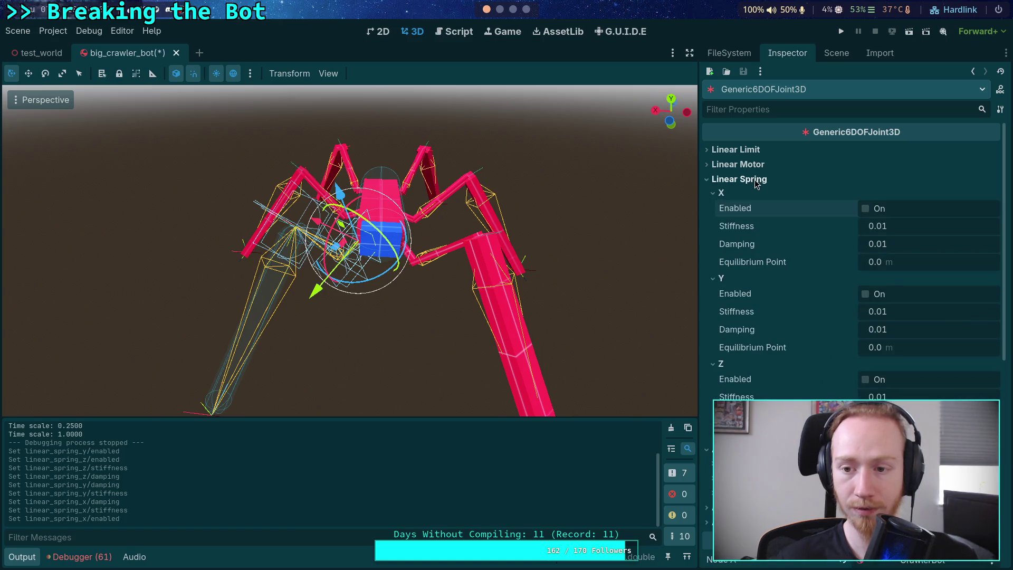
click(714, 192)
click(714, 207)
click(713, 223)
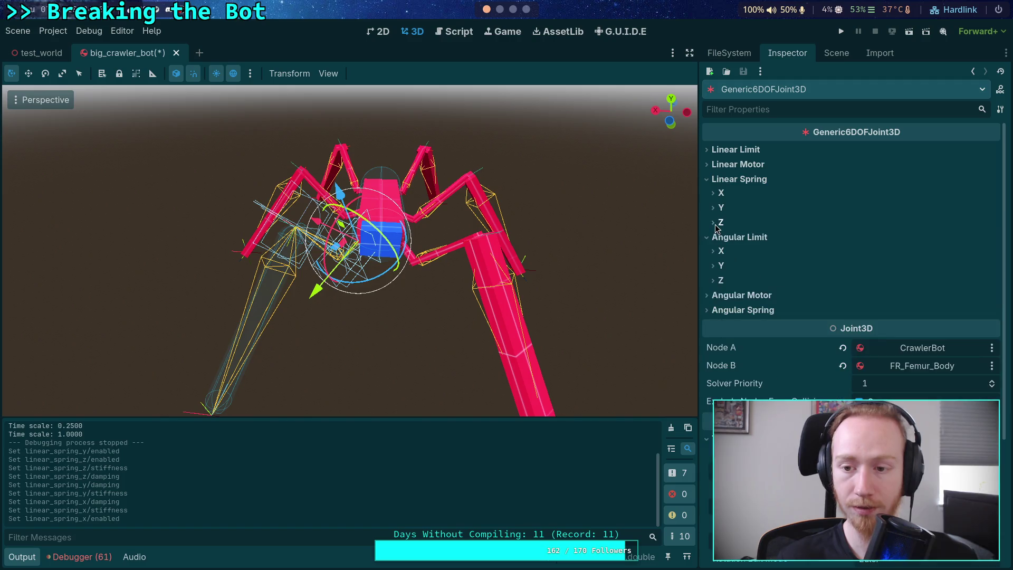
click(731, 295)
click(721, 309)
click(731, 337)
click(731, 337)
click(721, 266)
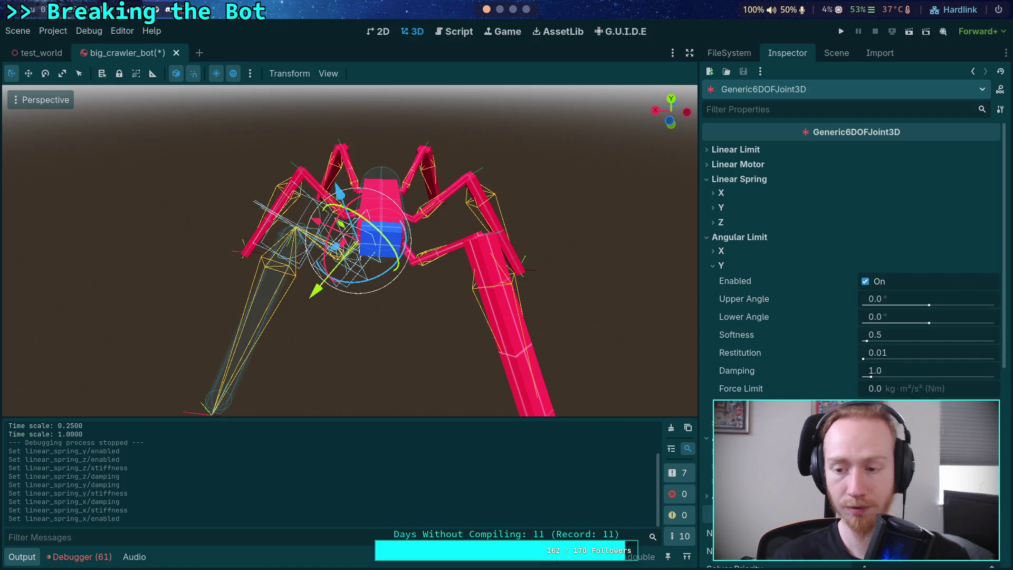
mouse_move(608, 366)
mouse_down()
mouse_move(475, 294)
mouse_move(544, 248)
mouse_move(592, 293)
mouse_move(502, 269)
mouse_move(502, 294)
mouse_up()
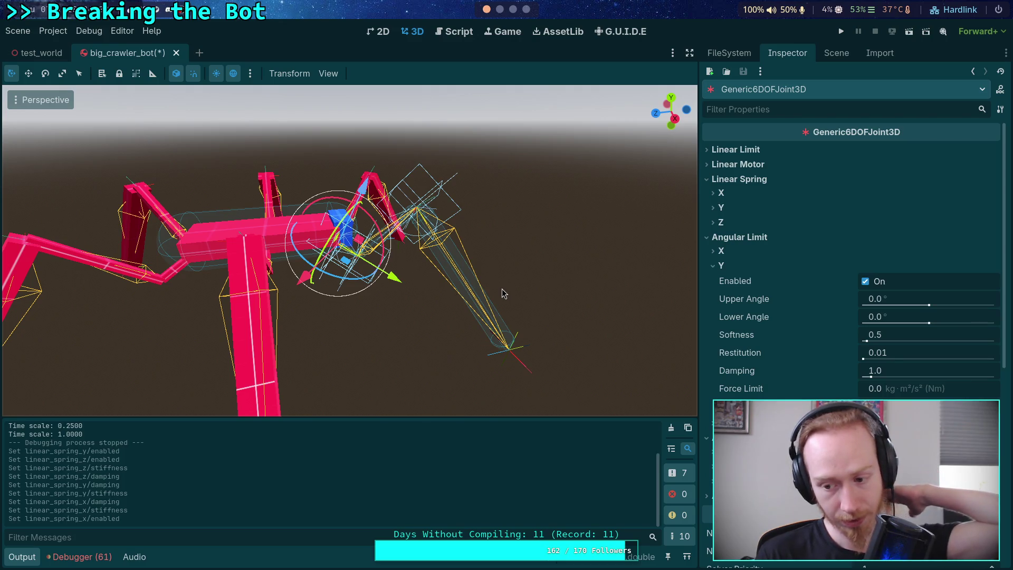
Step: Reselect the main body's joint in the scene tree, then test-run the bot and stop it
click(836, 53)
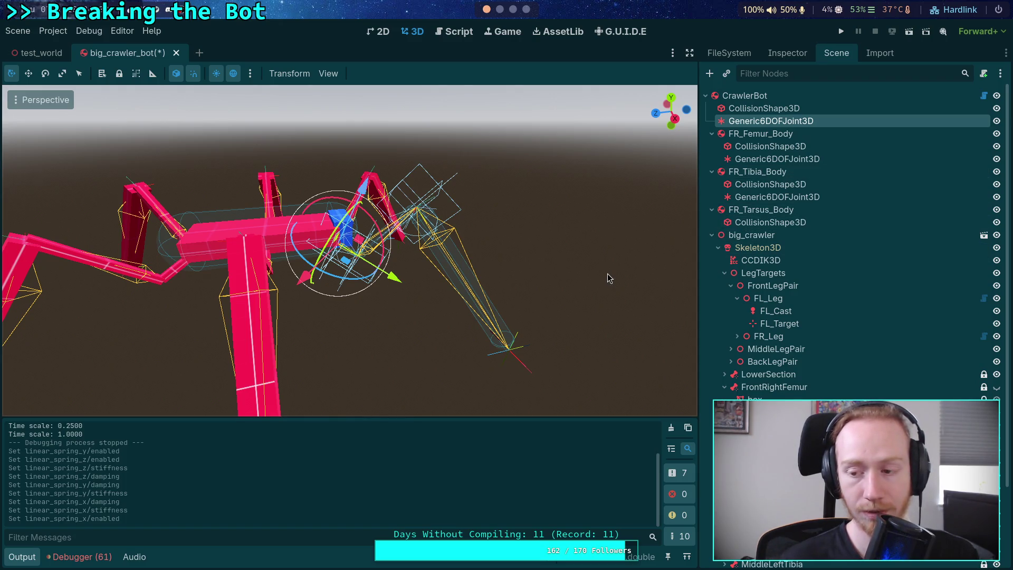
click(754, 110)
click(749, 122)
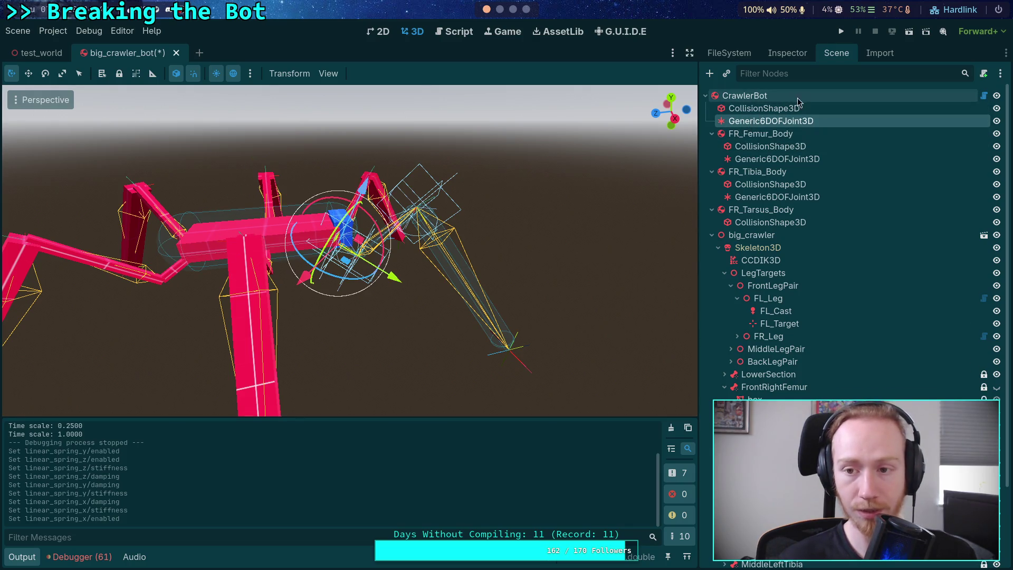
click(844, 33)
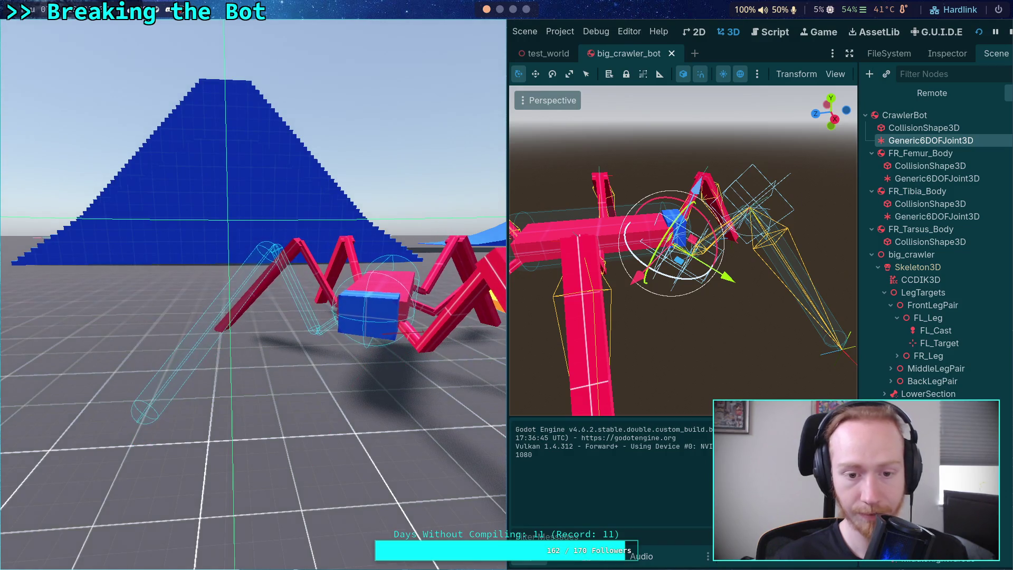
key(F8)
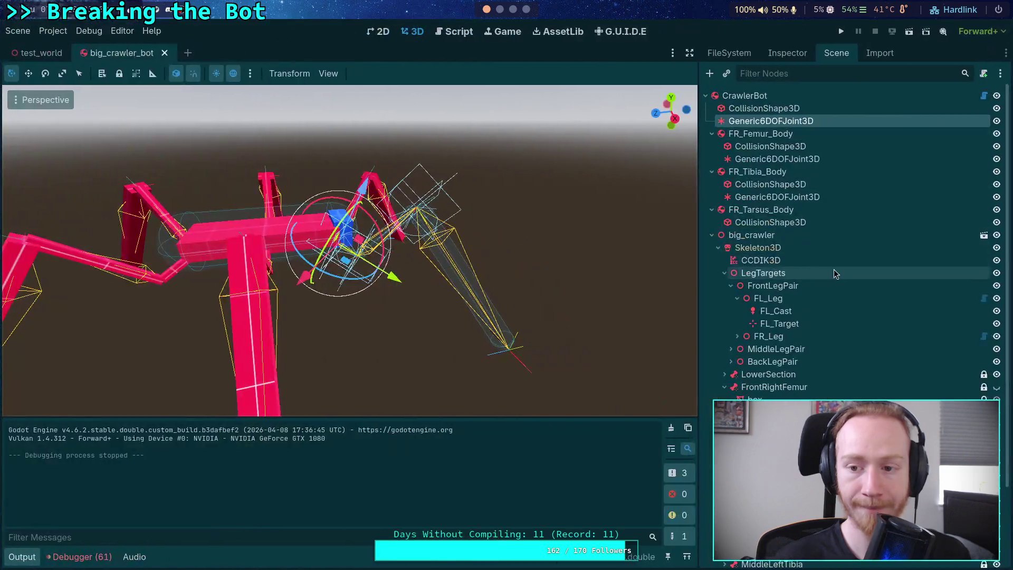
Step: Enable the X angular motor on the front-right femur joint, then inspect the tibia joint
click(794, 159)
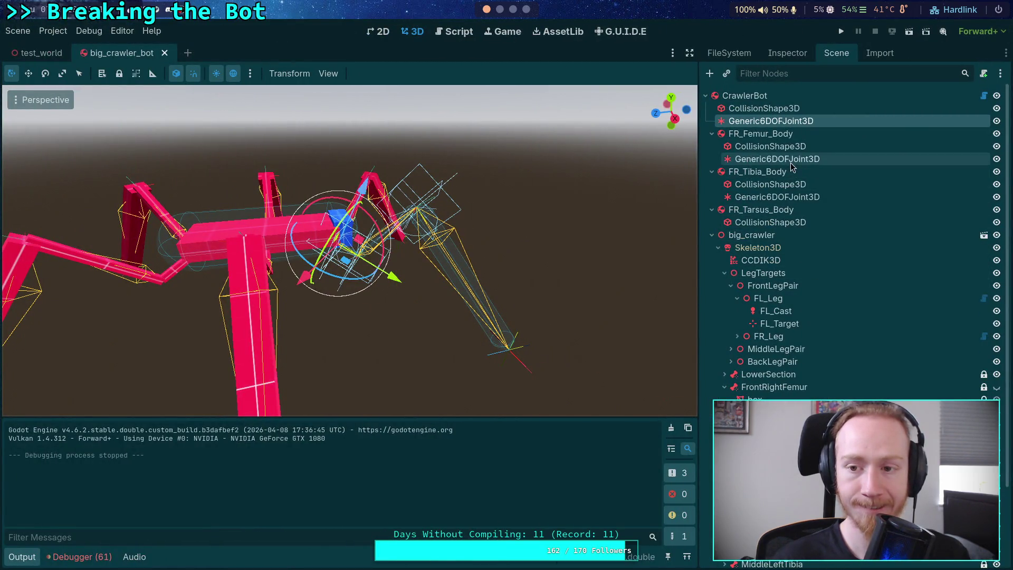
click(788, 53)
click(865, 424)
click(836, 53)
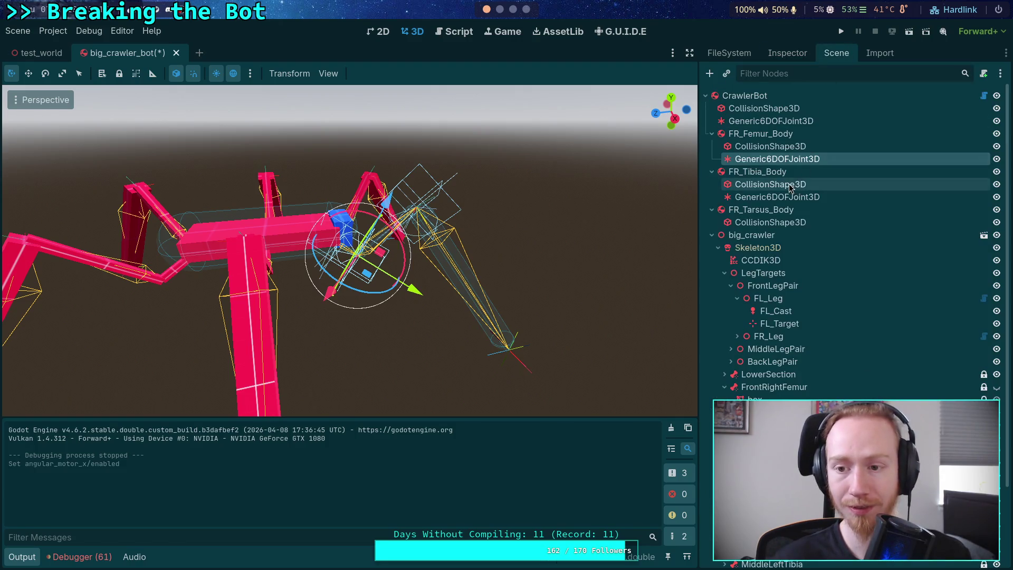
click(777, 197)
click(785, 54)
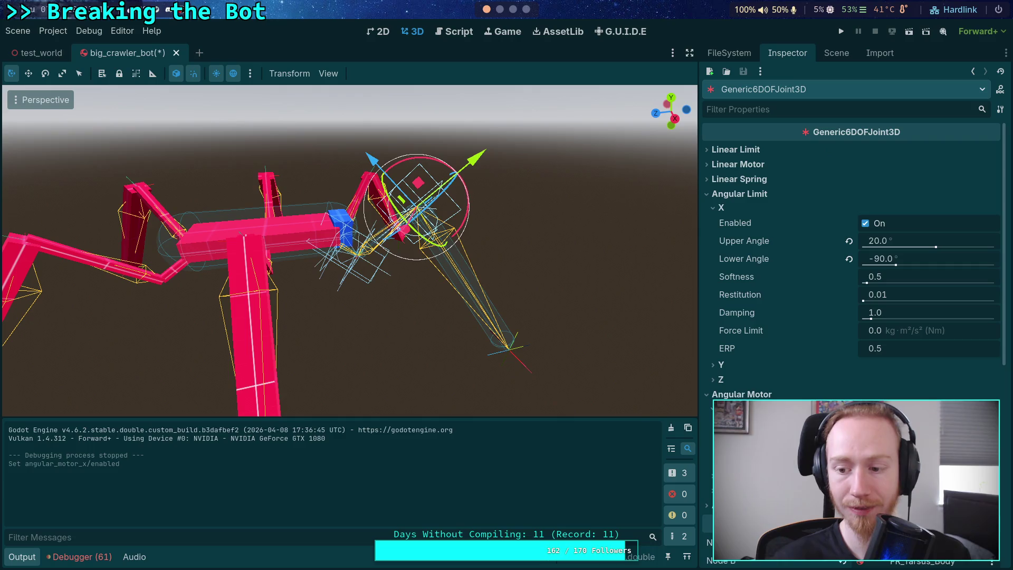
Step: Recheck the femur joint and another leg joint, then save and run with F5
click(837, 52)
click(777, 158)
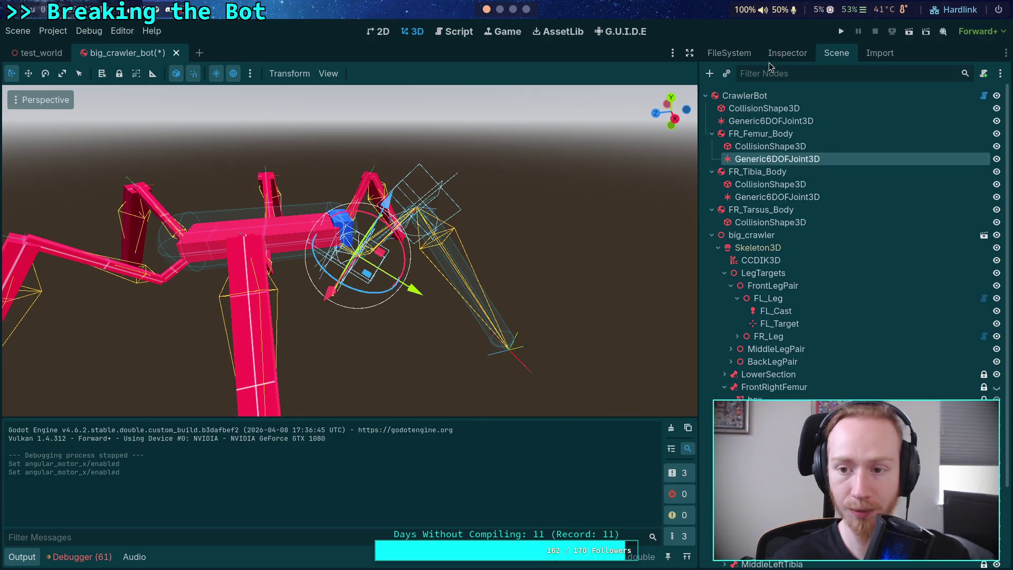
click(786, 58)
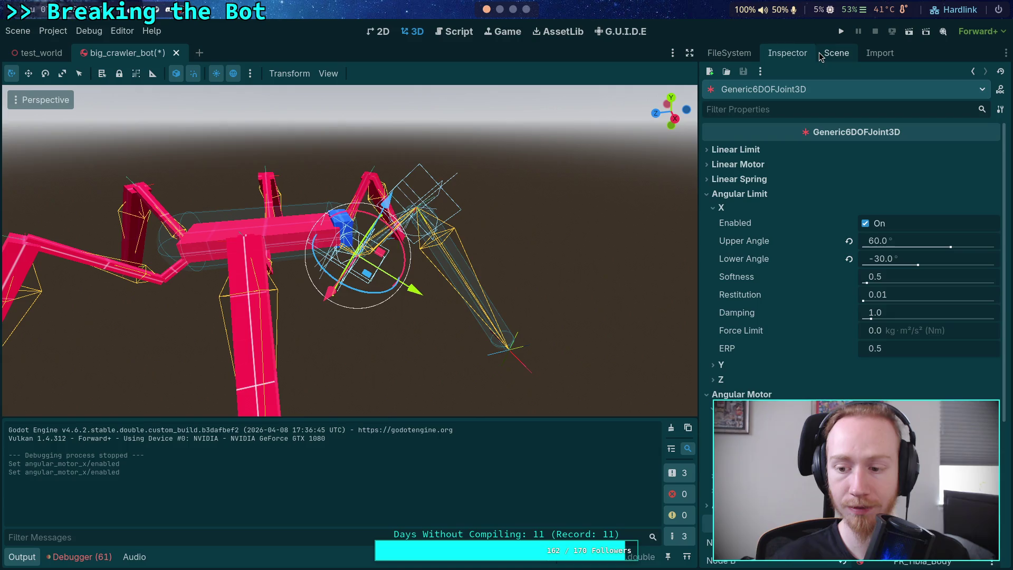
click(818, 53)
click(781, 193)
click(799, 60)
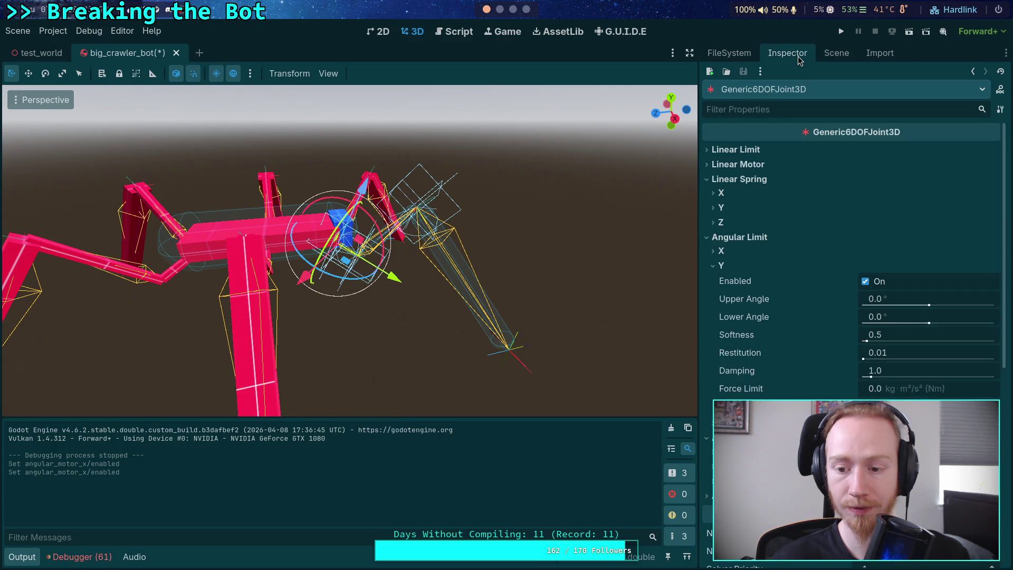
key(F5)
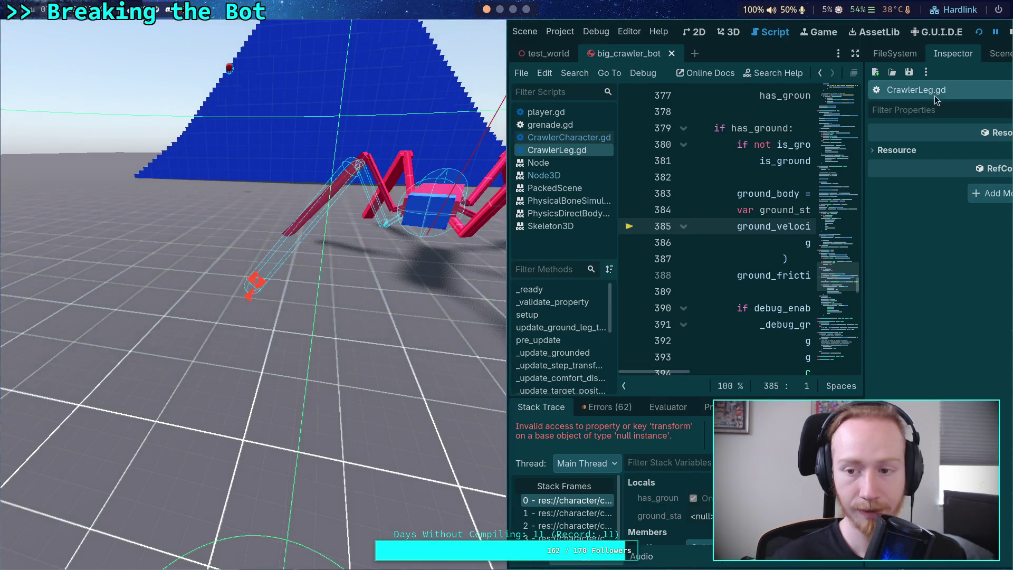
Step: Stop the game, relaunch the test run, then stop it again
click(1009, 33)
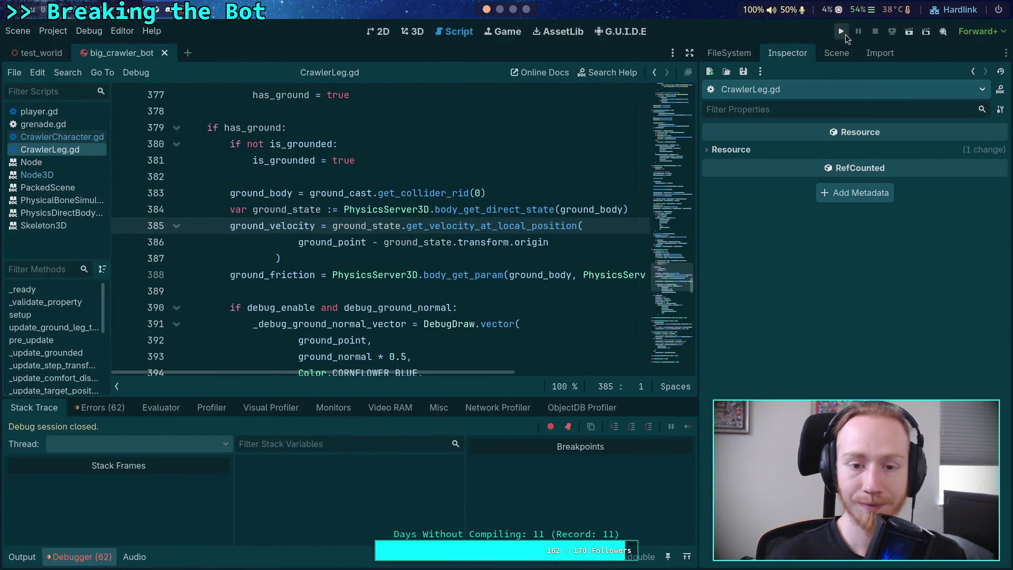
click(845, 34)
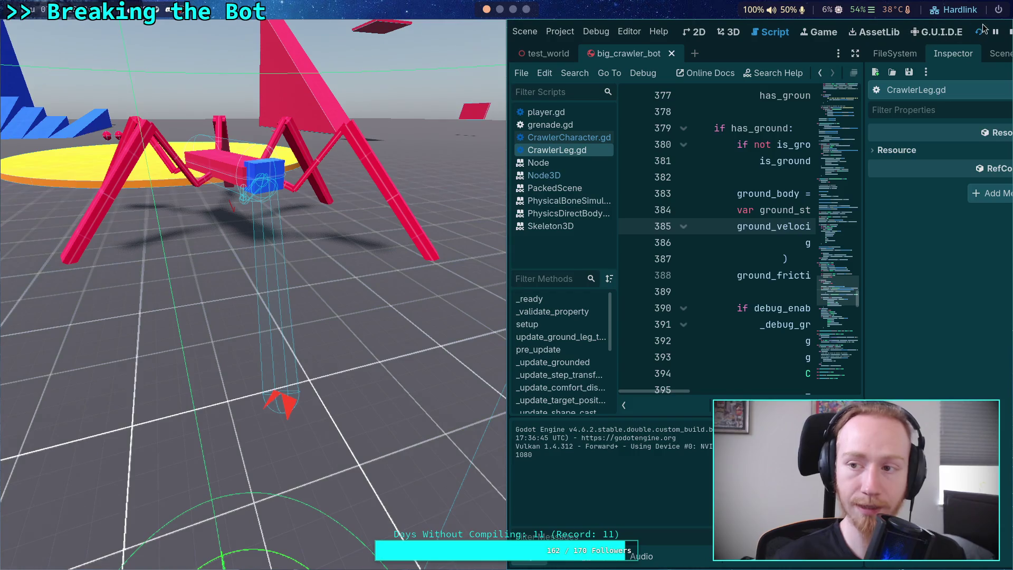
click(1009, 30)
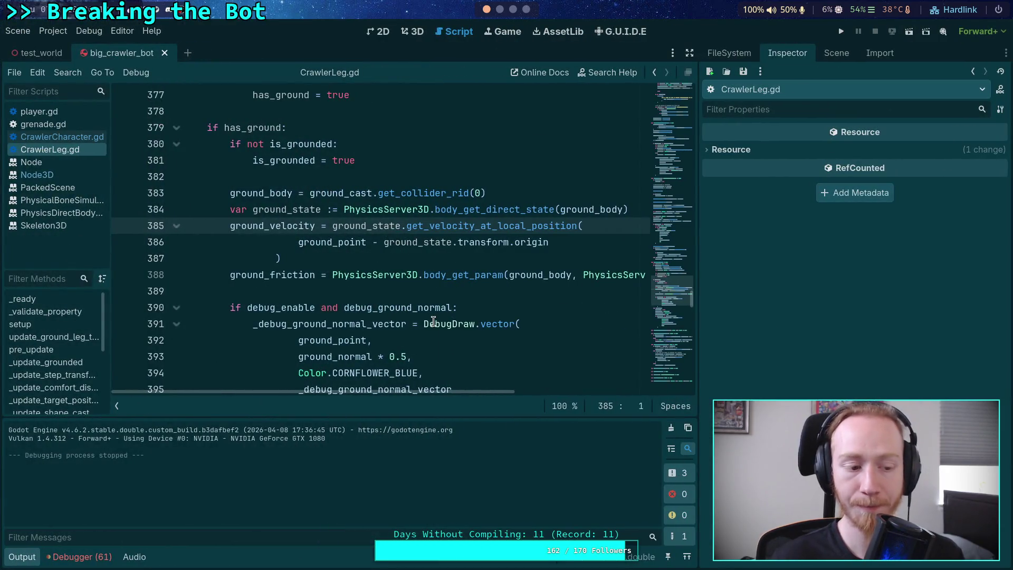
Step: Enable the Y angular spring on CrawlerBot's body Generic6DOFJoint3D, then save and run with F5
click(836, 52)
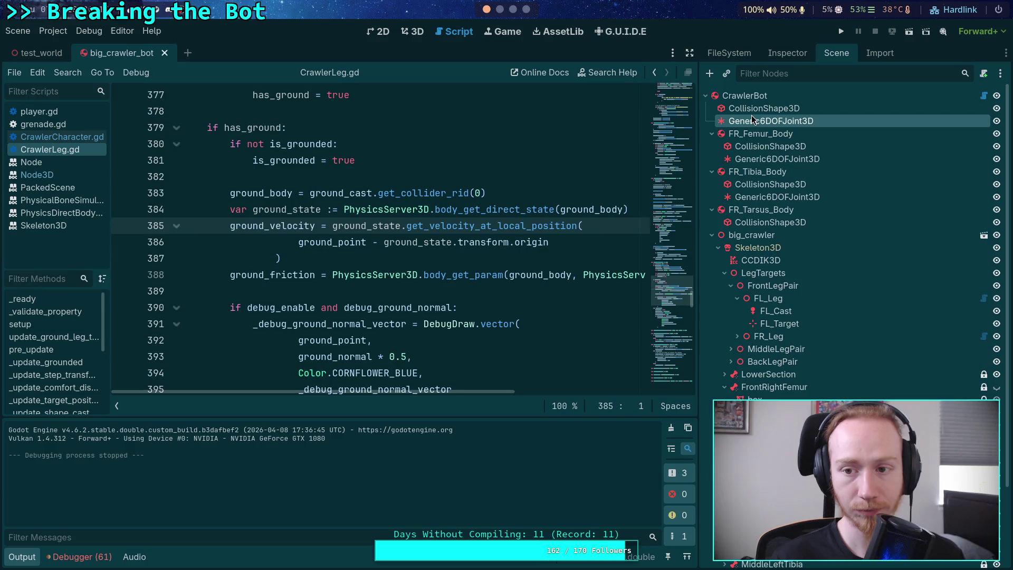
click(781, 55)
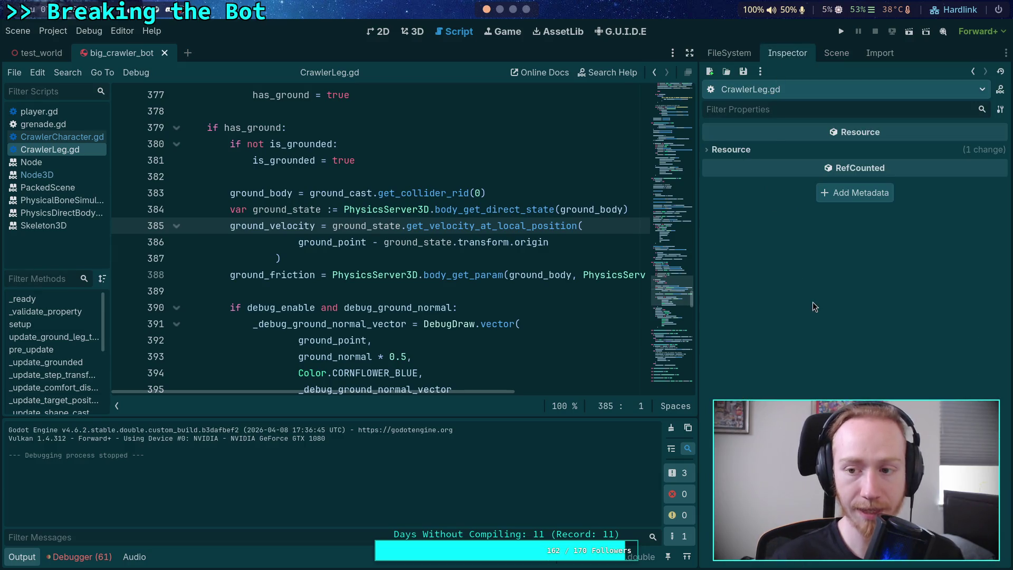
click(836, 53)
click(765, 106)
click(787, 53)
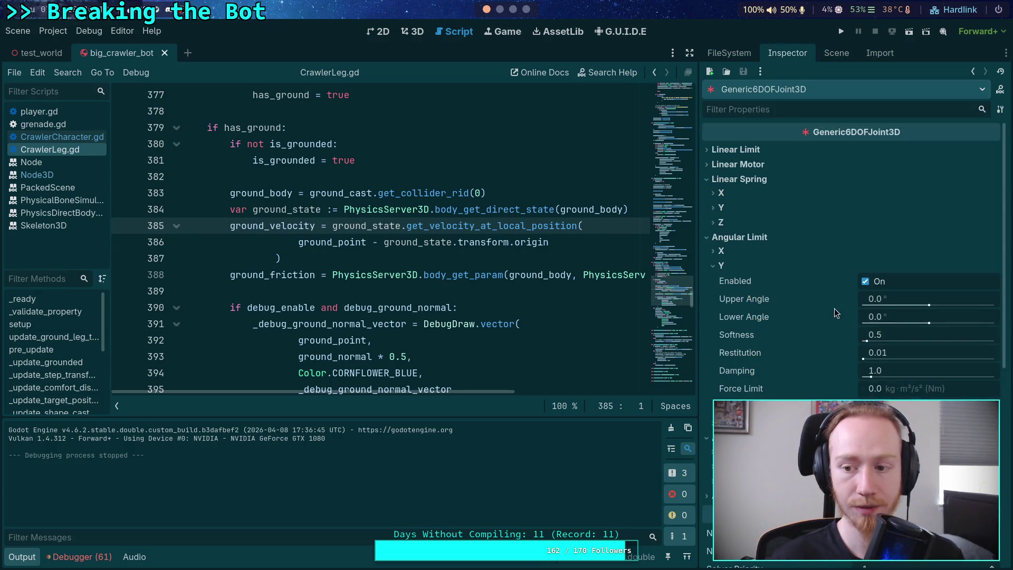
click(724, 266)
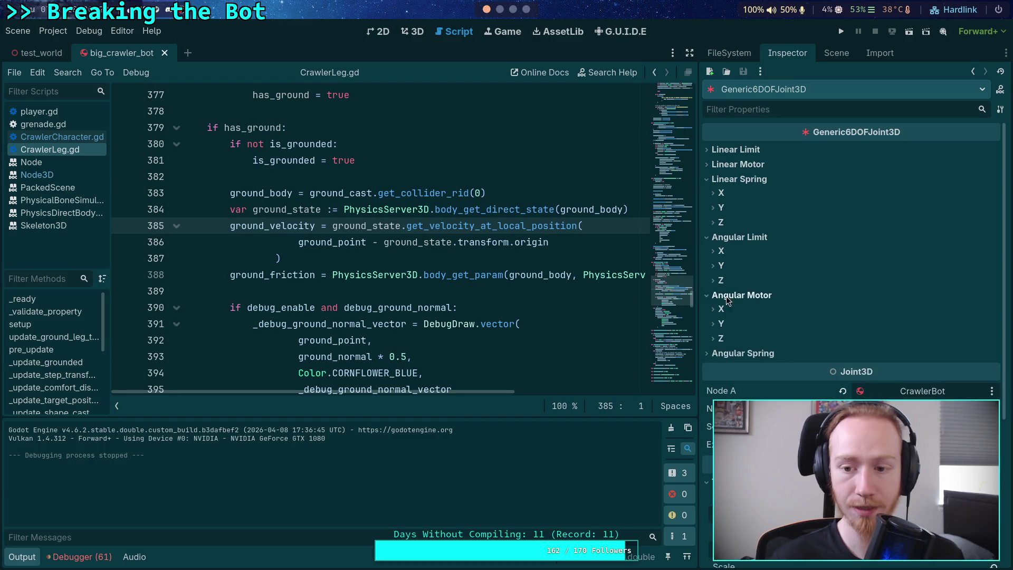
click(721, 324)
click(731, 324)
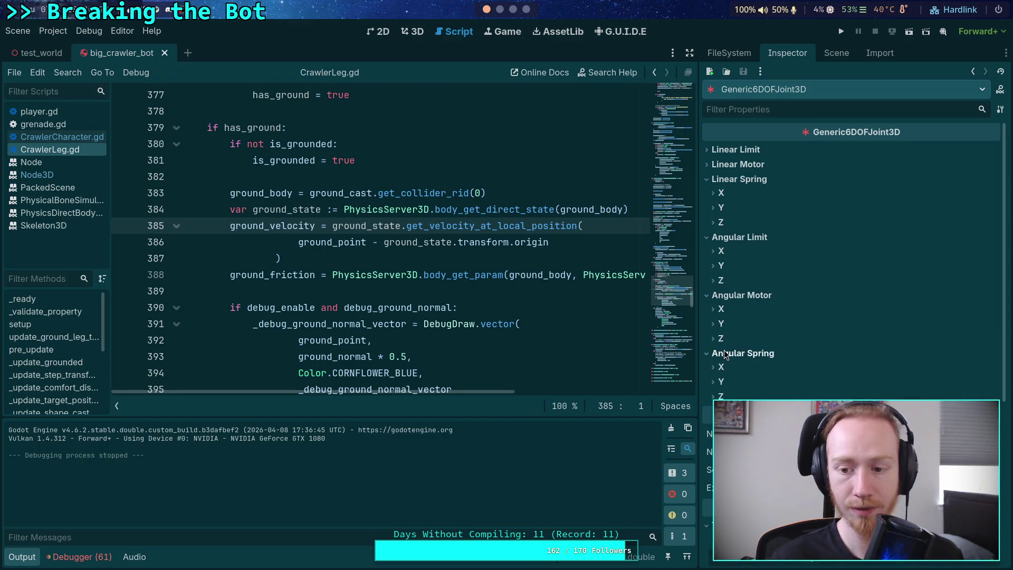
click(721, 382)
click(865, 397)
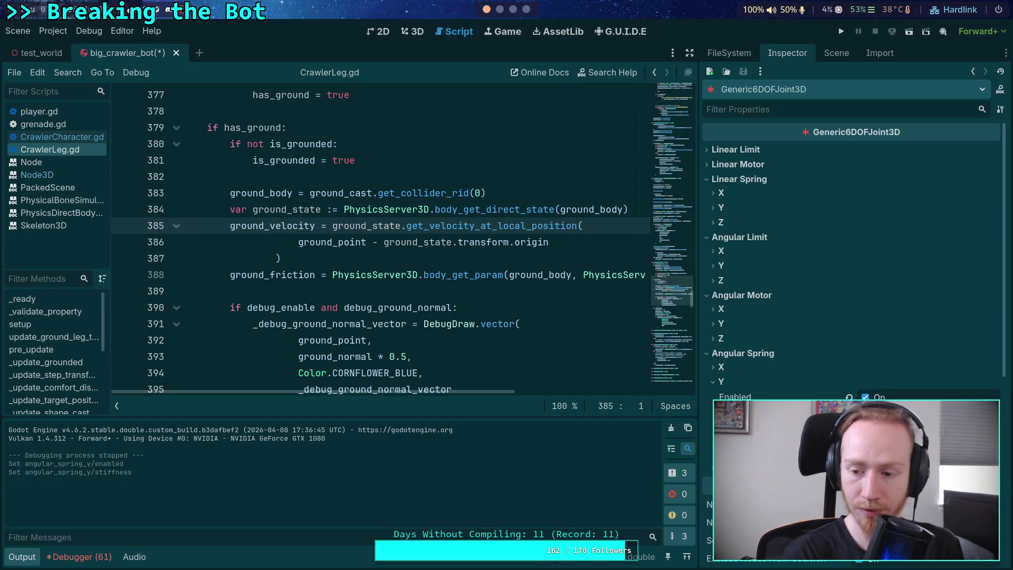
key(F5)
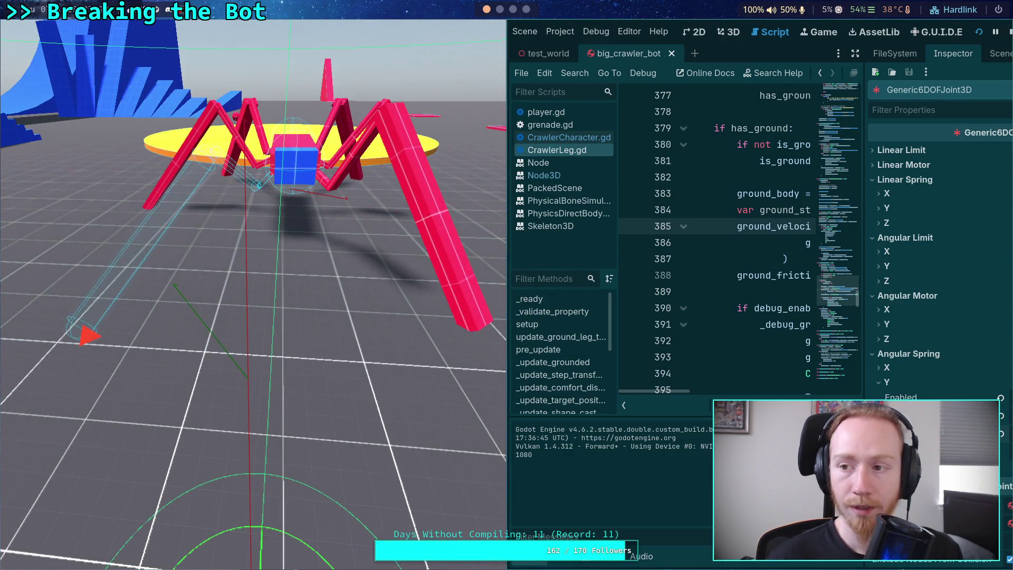
Step: Watch the sprung-joint test run, then stop the game
click(1010, 33)
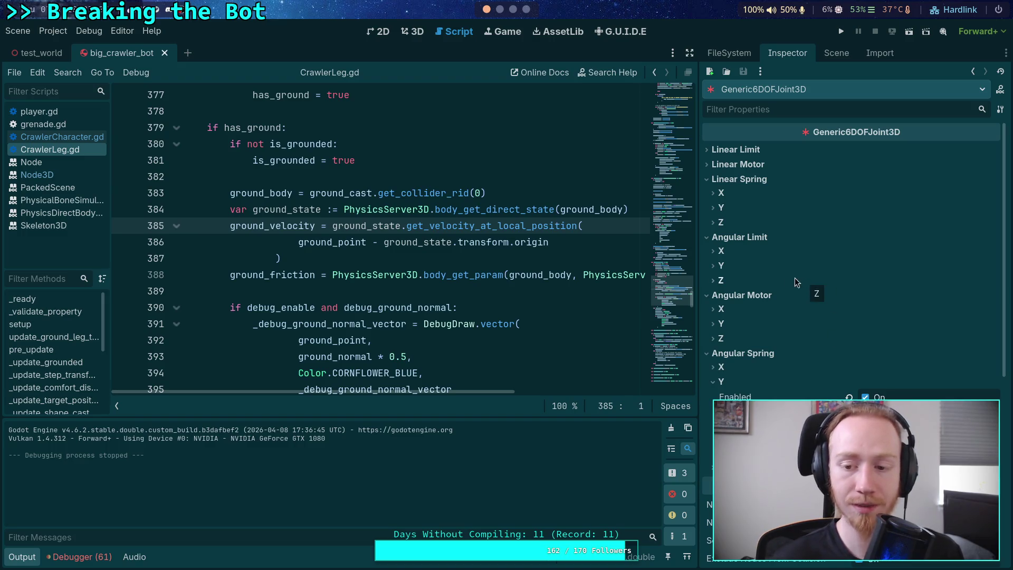
Step: Enter new Y angular spring damping and stiffness values, then save and relaunch with F5
click(719, 266)
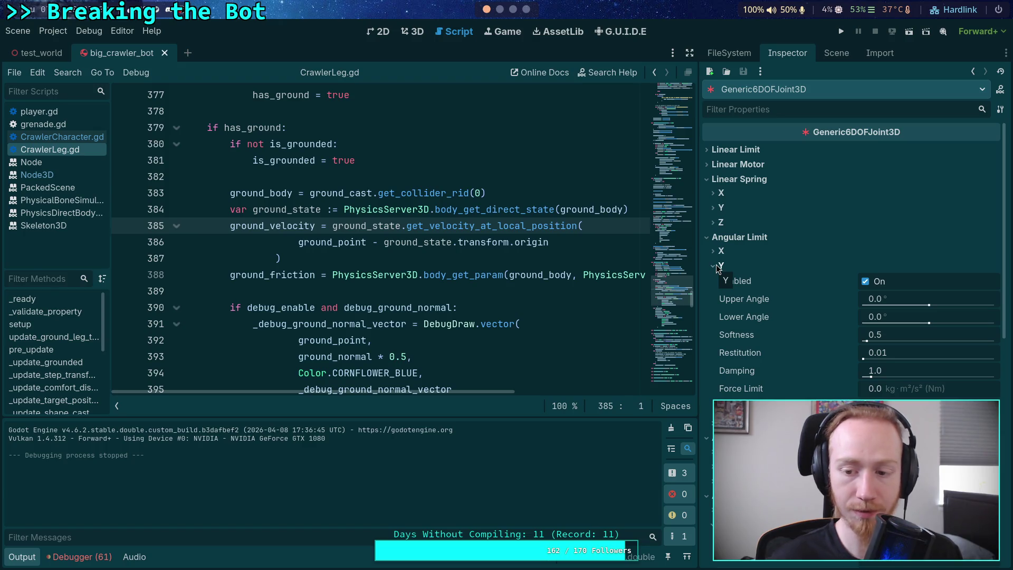
click(718, 267)
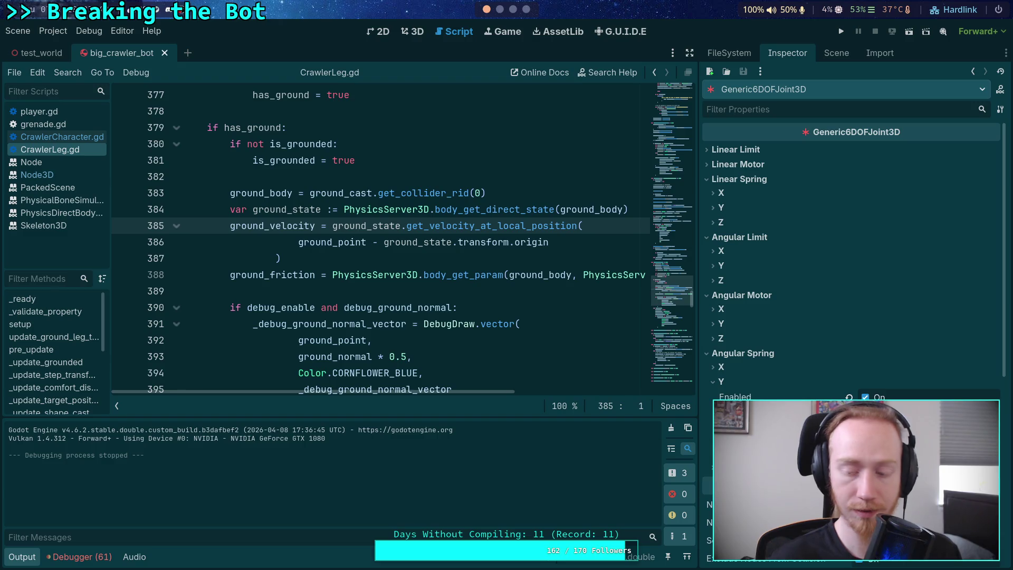
key(Return)
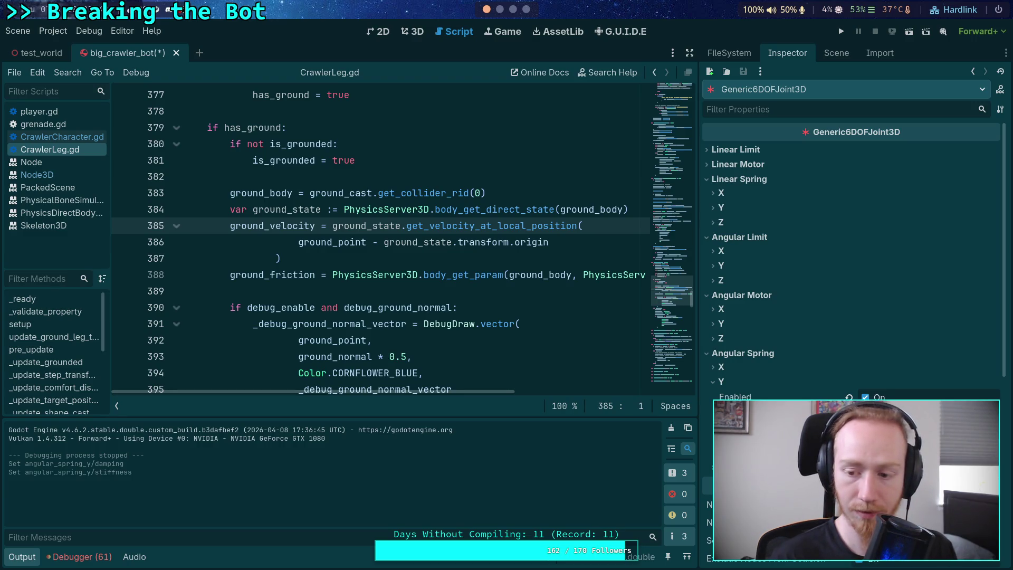
key(F5)
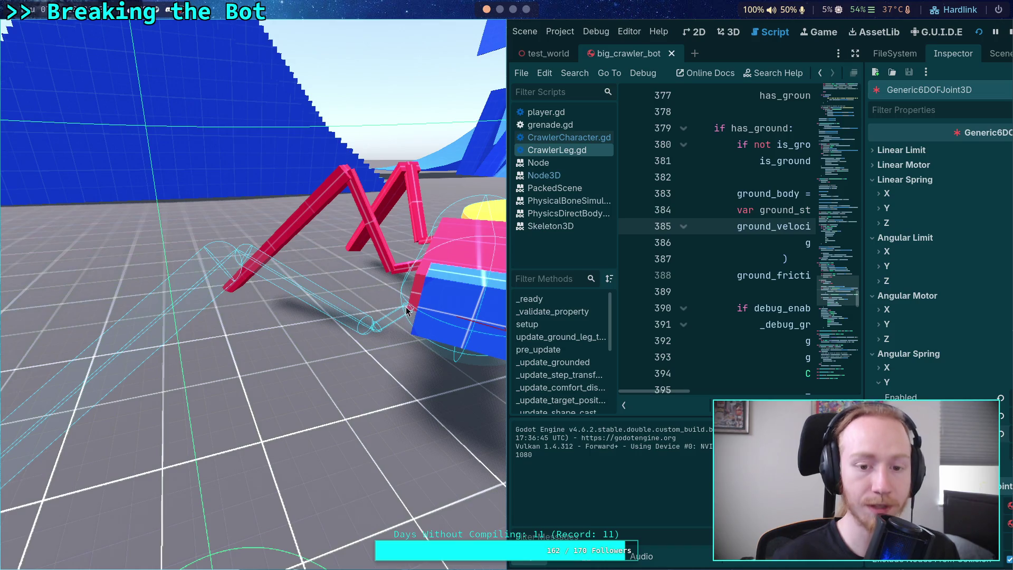
Step: Stop the test game after watching the crawler bot with the retuned spring
click(1008, 38)
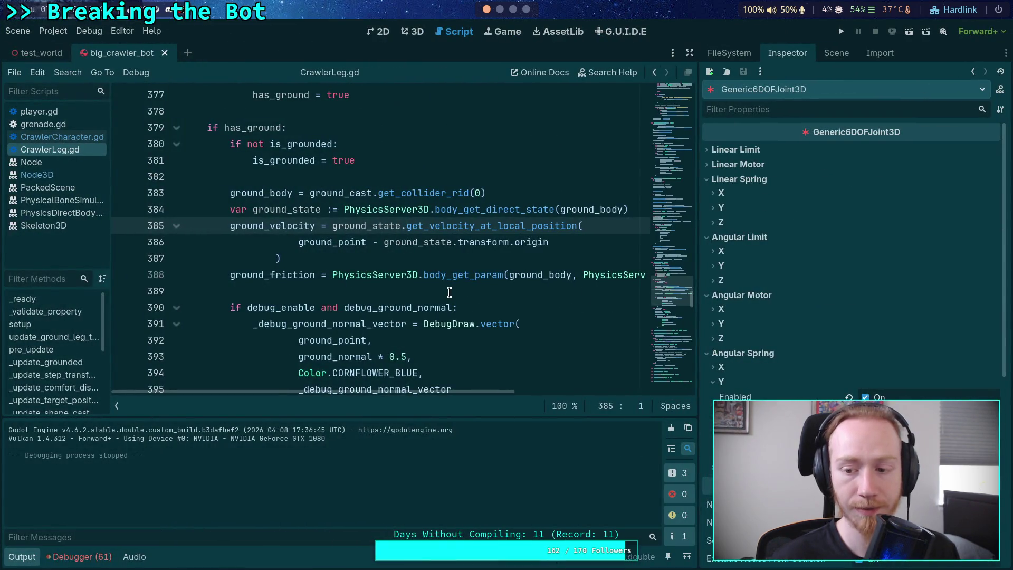
Step: Turn off the body joint's Y angular spring, collapse that section, and return to the 3D view
click(853, 397)
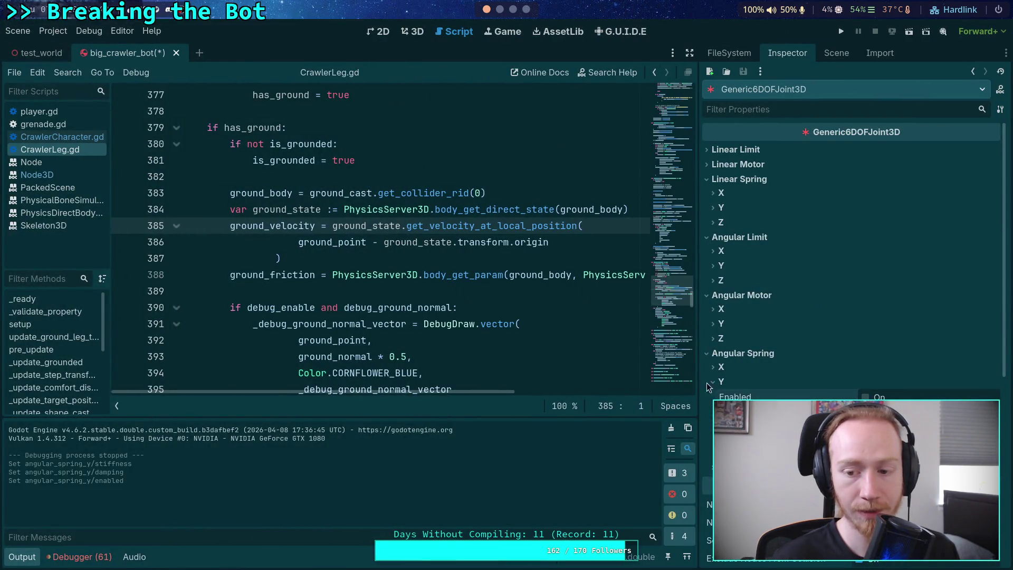
click(726, 382)
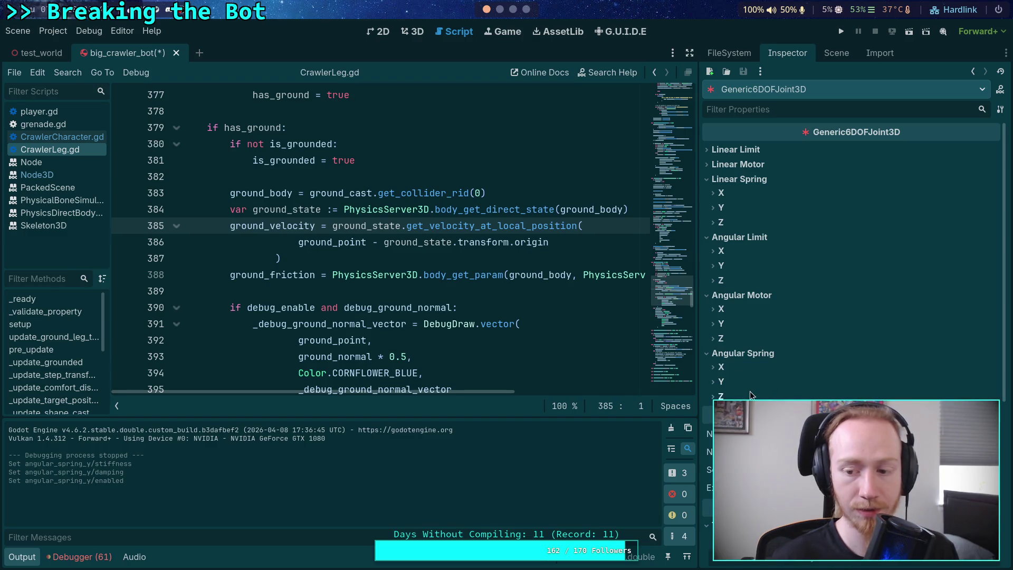
scroll(750, 388, down, 1)
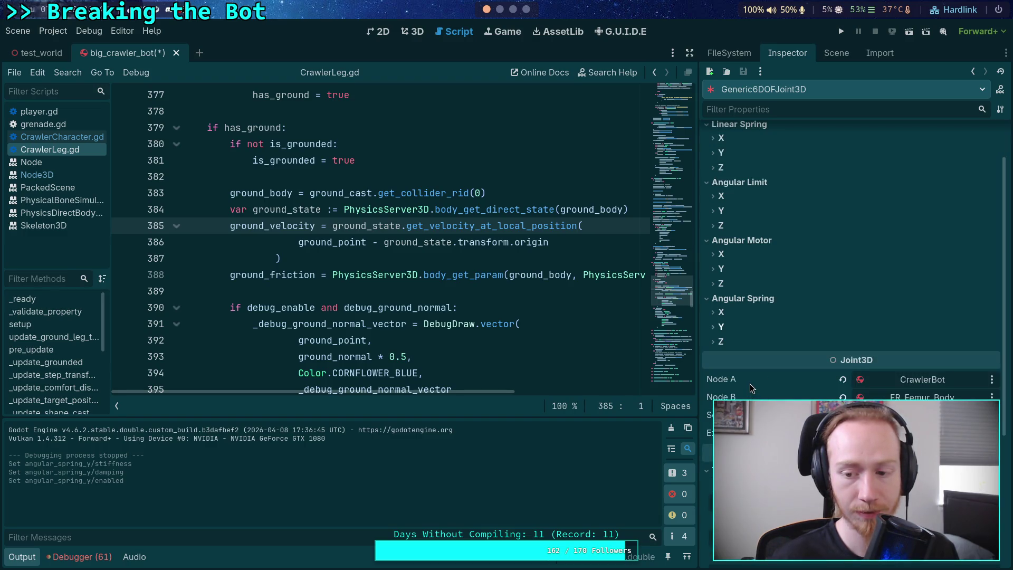
scroll(750, 389, down, 2)
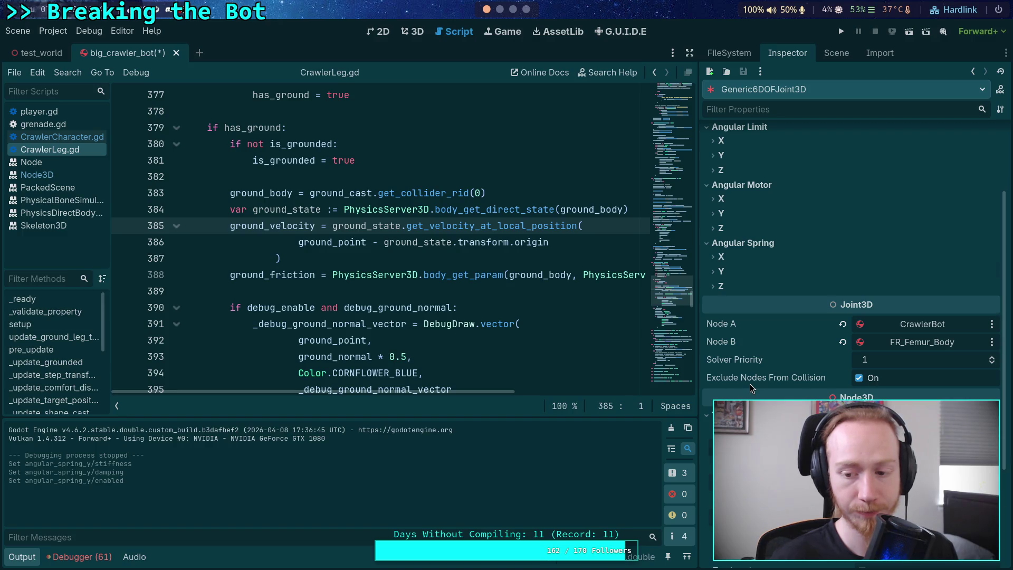
scroll(749, 384, down, 1)
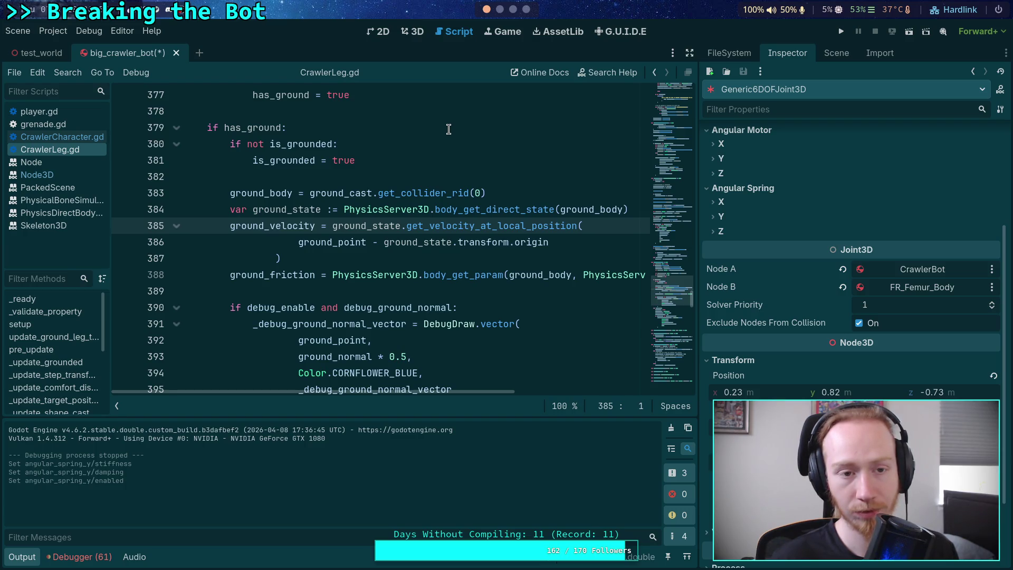
click(416, 31)
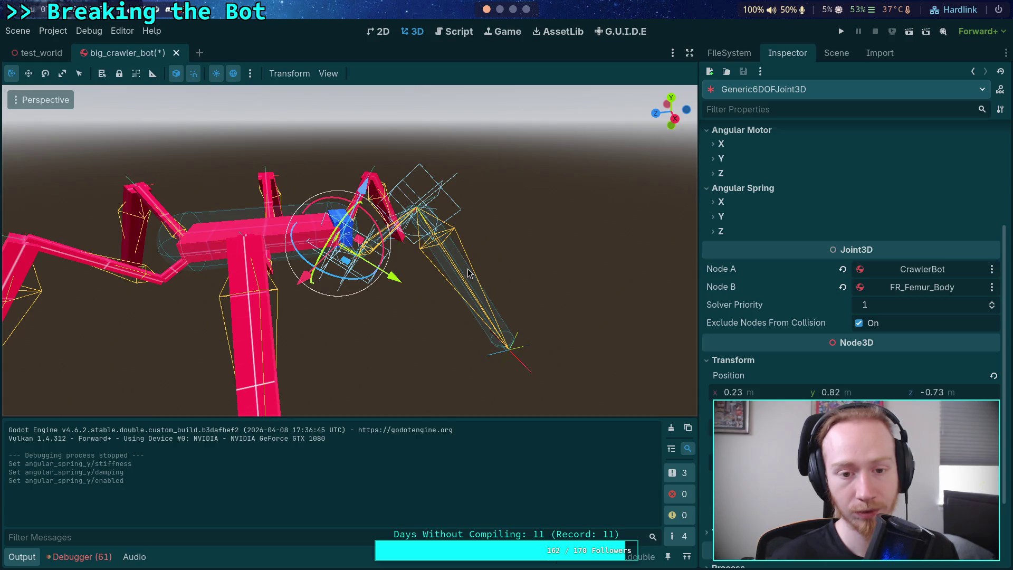
Step: Reparent Generic6DOFJoint3D under FR_Femur_Body, then save and briefly test-run the scene
click(836, 53)
mouse_move(770, 120)
mouse_down()
mouse_move(743, 138)
mouse_move(770, 142)
mouse_up()
click(840, 31)
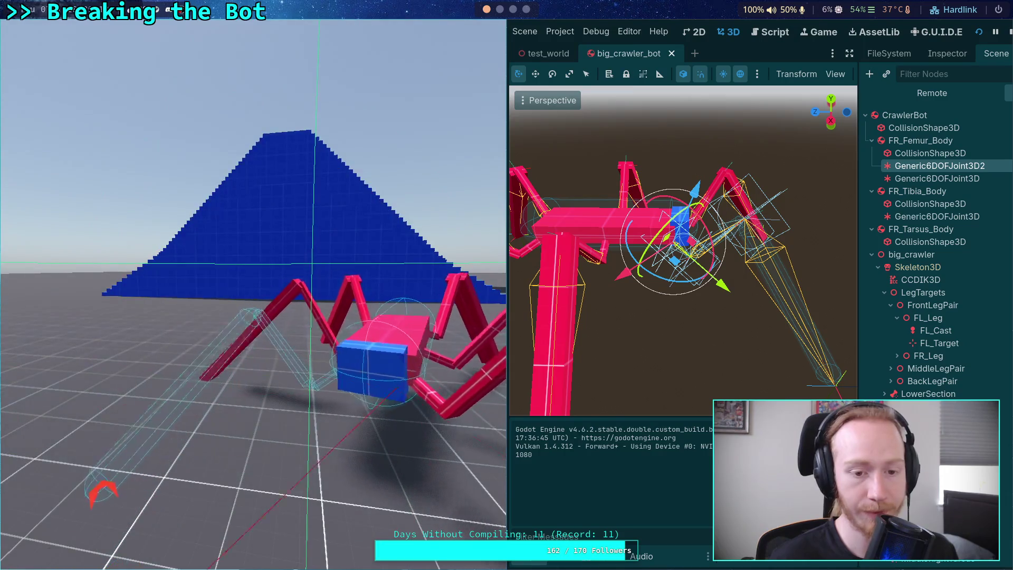
click(1010, 33)
Step: Set FR_Femur_Body's mass to 100 and do a quick test run
click(769, 123)
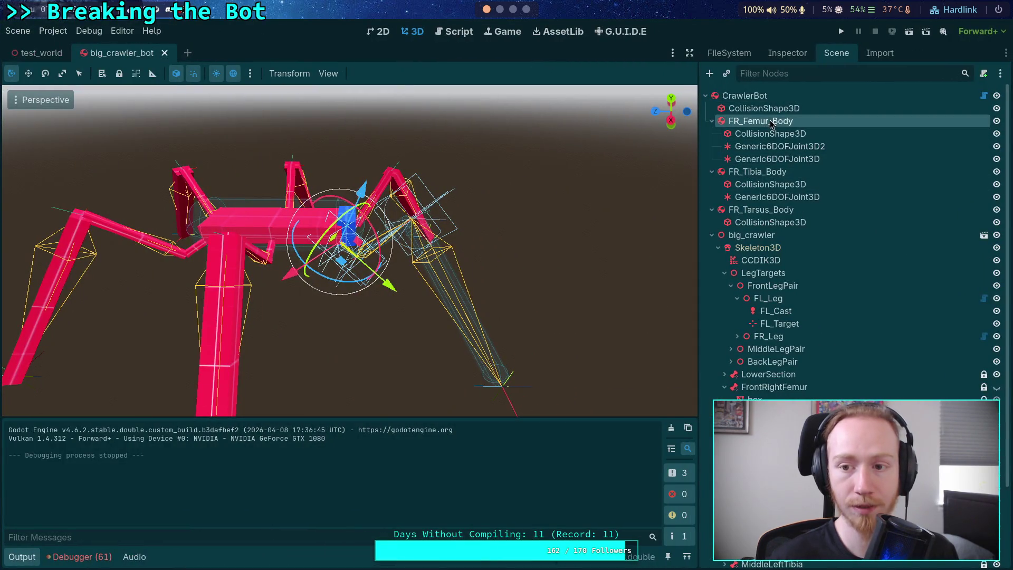
click(789, 50)
click(873, 154)
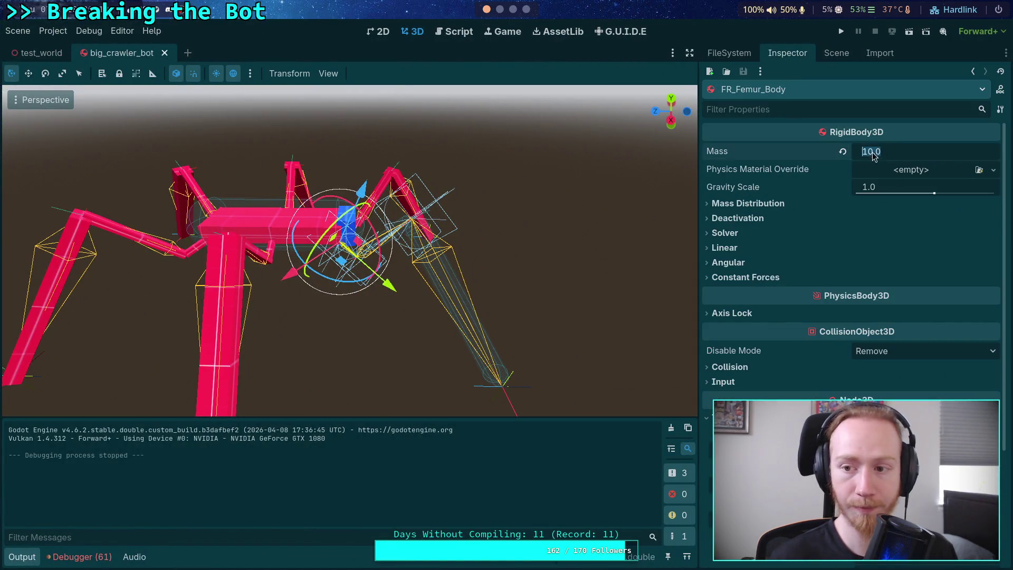
text(100)
key(Return)
key(F5)
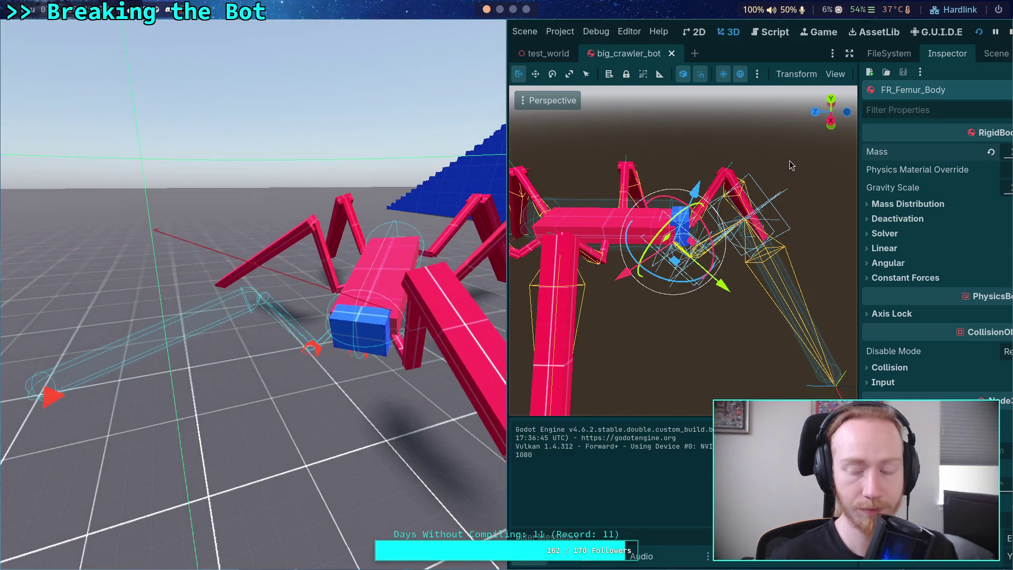
click(1007, 32)
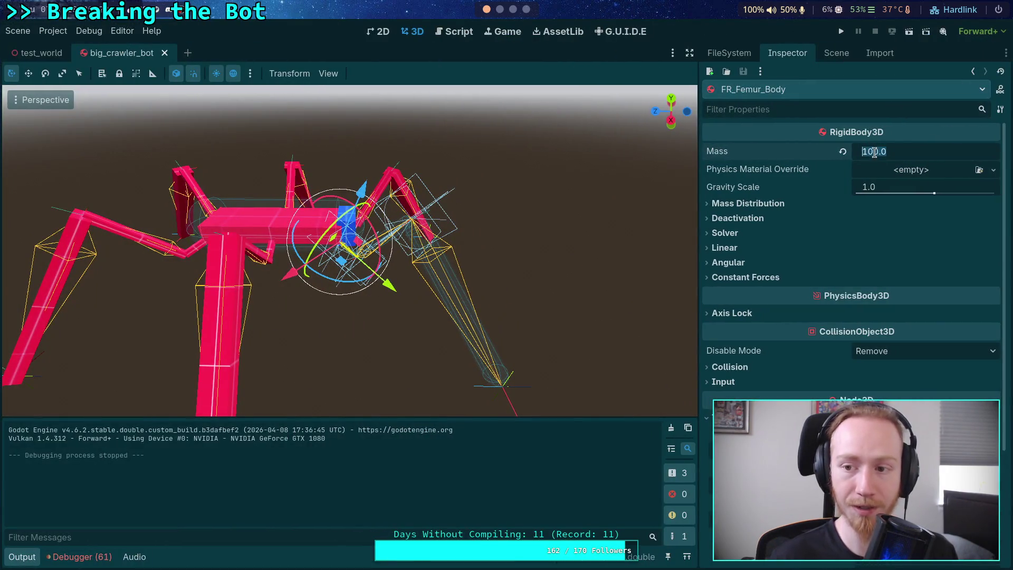
Step: Set FR_Tibia_Body's mass to 2 and FR_Tarsus_Body's mass to 1
click(836, 53)
click(756, 173)
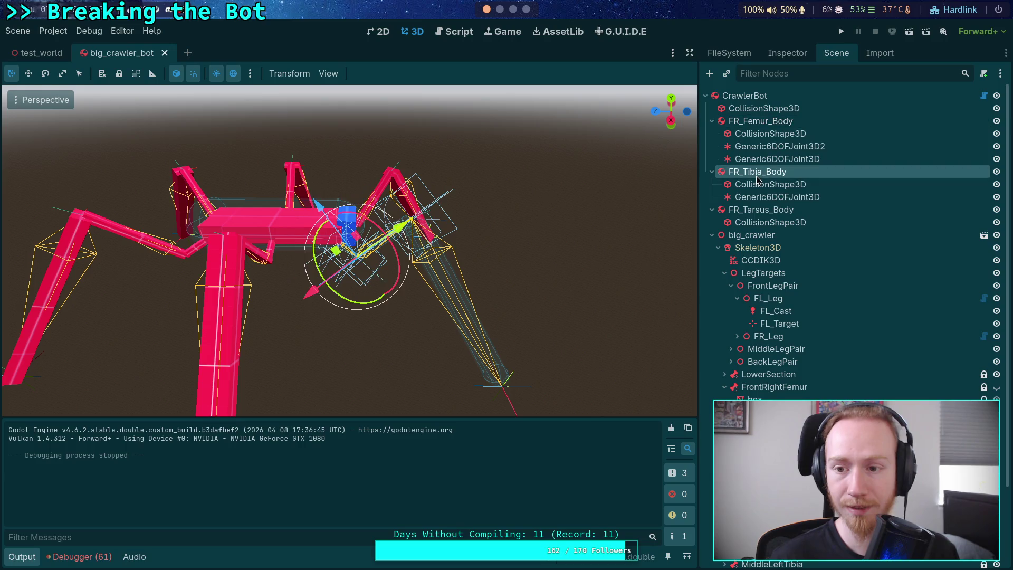
click(787, 52)
click(882, 153)
text(2)
key(Return)
click(836, 53)
click(759, 210)
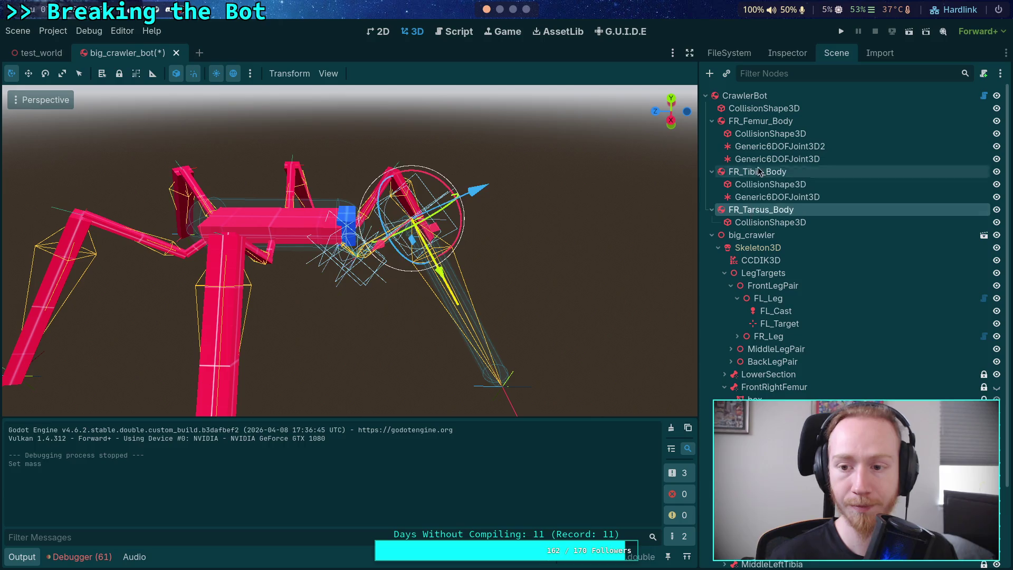
click(787, 52)
click(882, 153)
text(1)
key(Return)
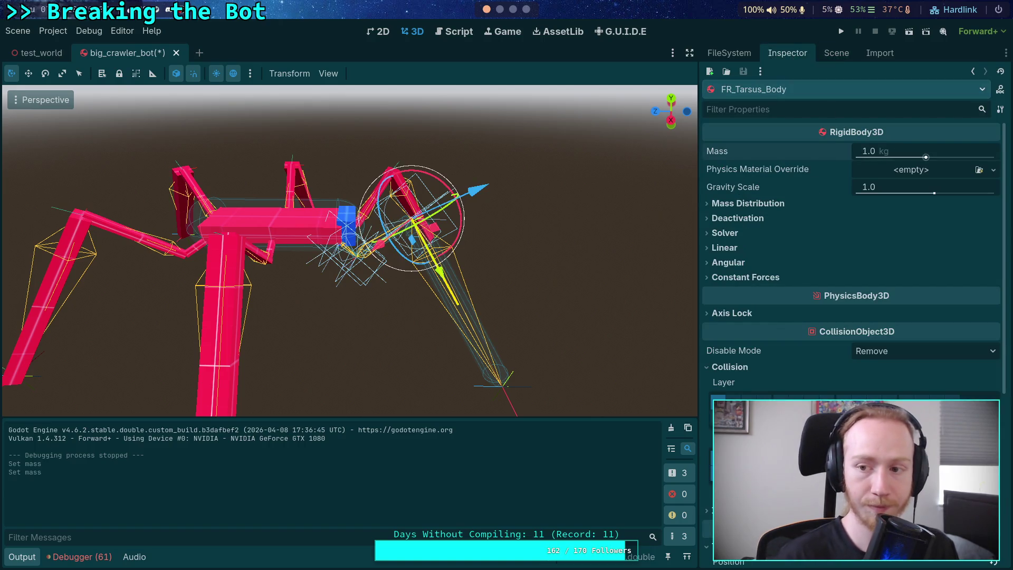
Step: Return to FR_Femur_Body's mass field and launch another test run
click(837, 53)
click(788, 121)
click(790, 51)
click(893, 154)
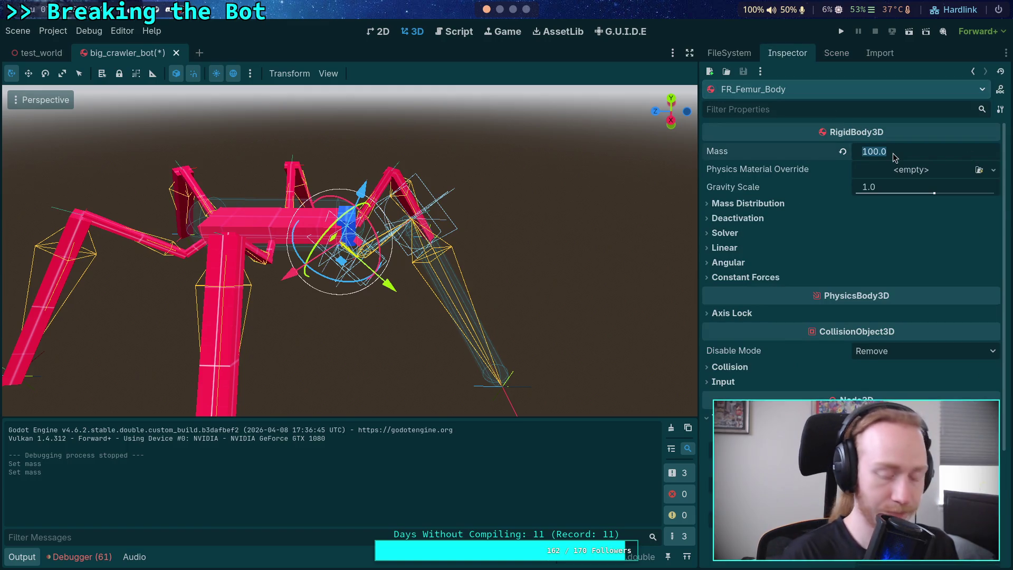
click(841, 31)
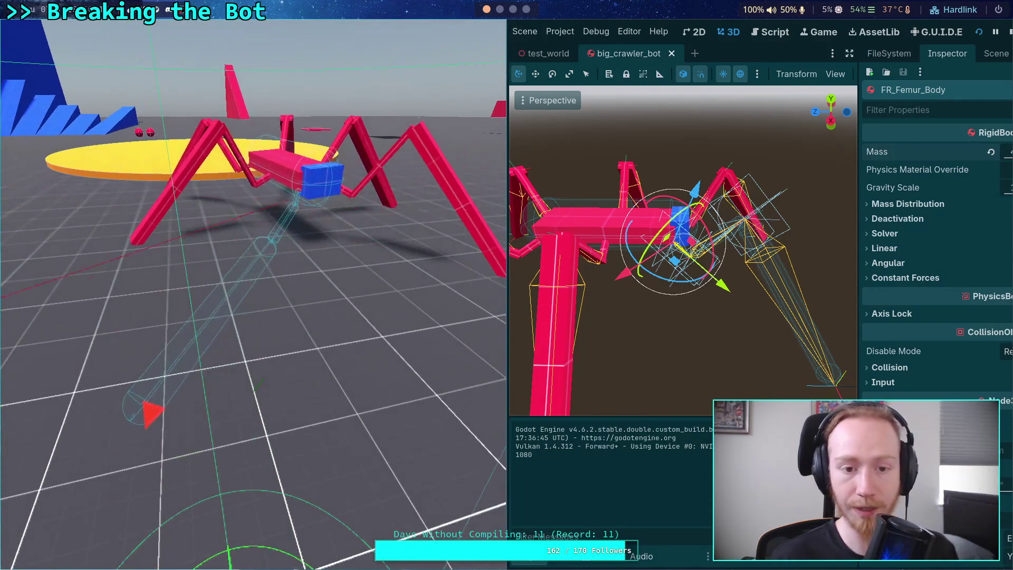
Step: Stop the test run and inspect Generic6DOFJoint3D2's properties, glancing at the script editor
click(1010, 32)
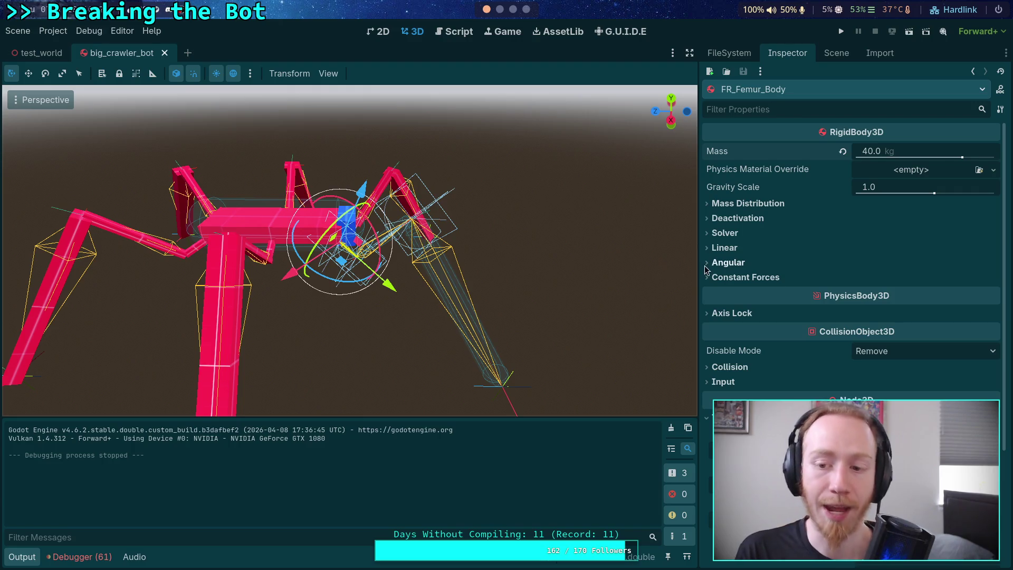
click(826, 55)
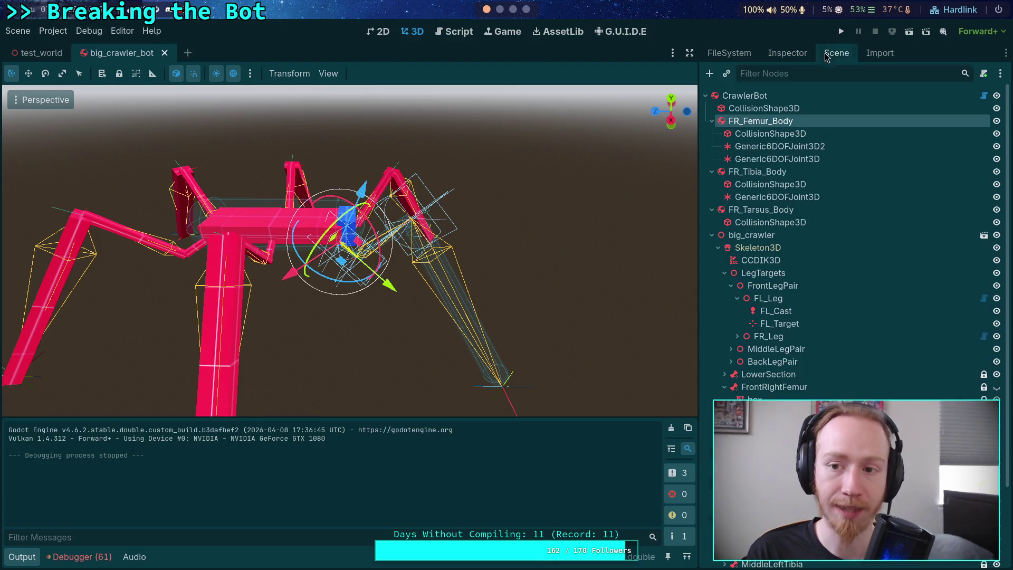
click(779, 147)
click(791, 57)
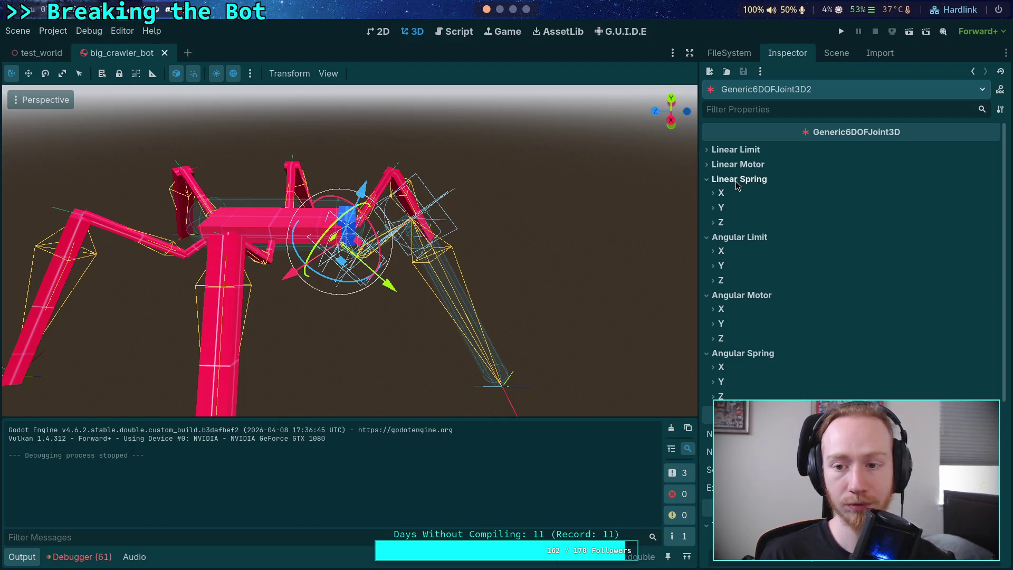
click(452, 34)
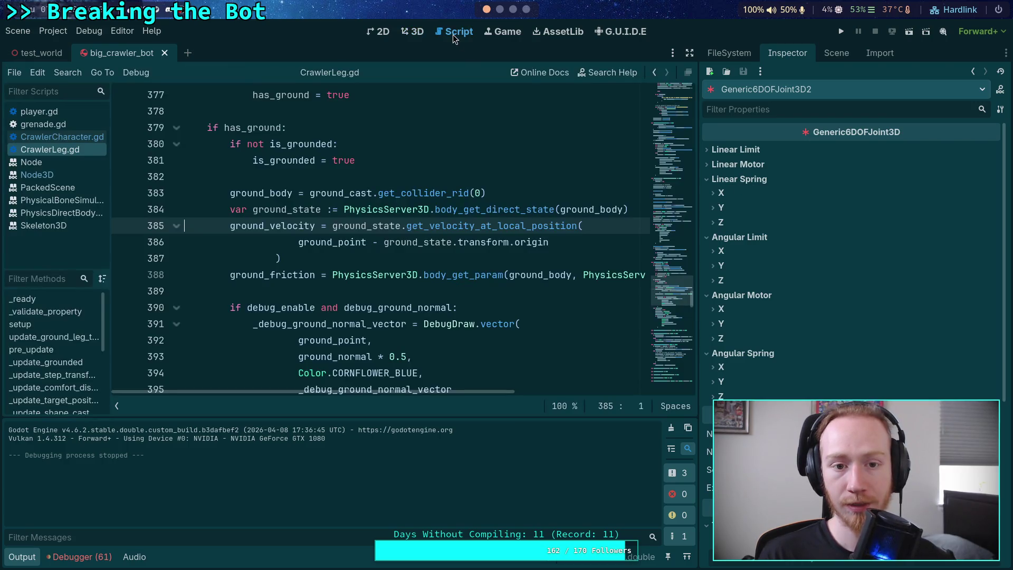
click(410, 32)
Step: Raise Jolt Physics 3D Position Steps from 2 to 3 and start a test run
click(75, 33)
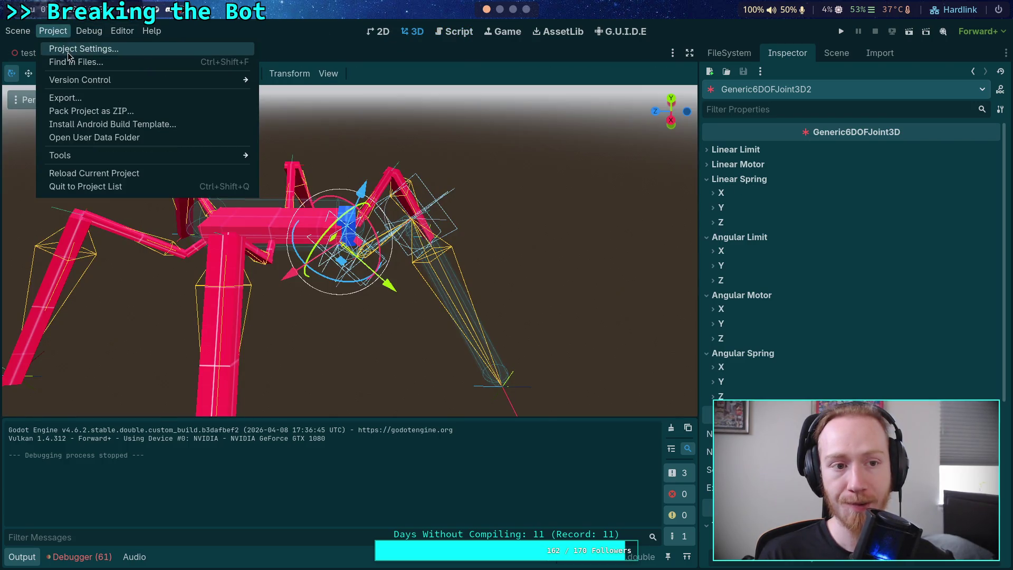
click(77, 48)
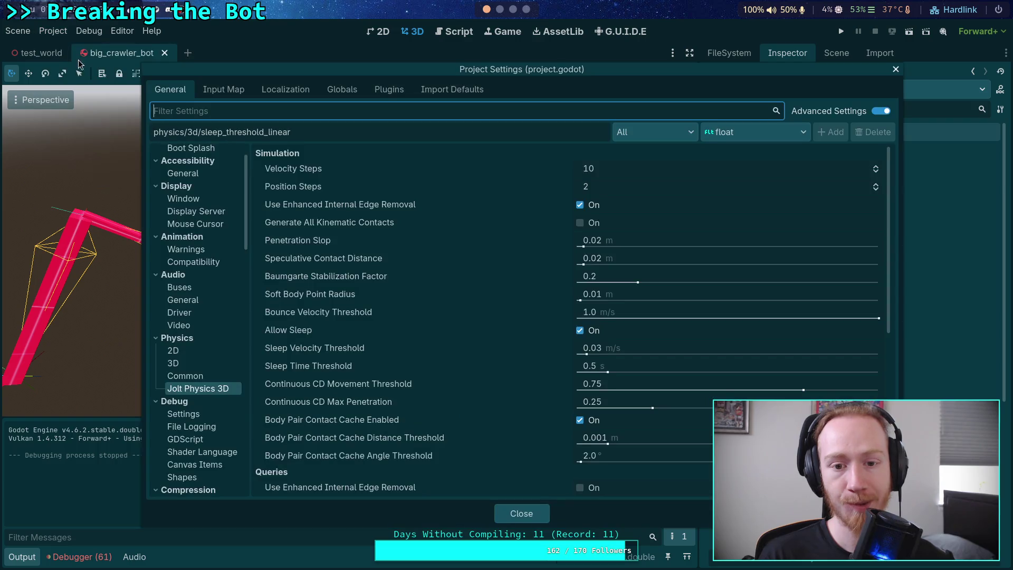
click(875, 184)
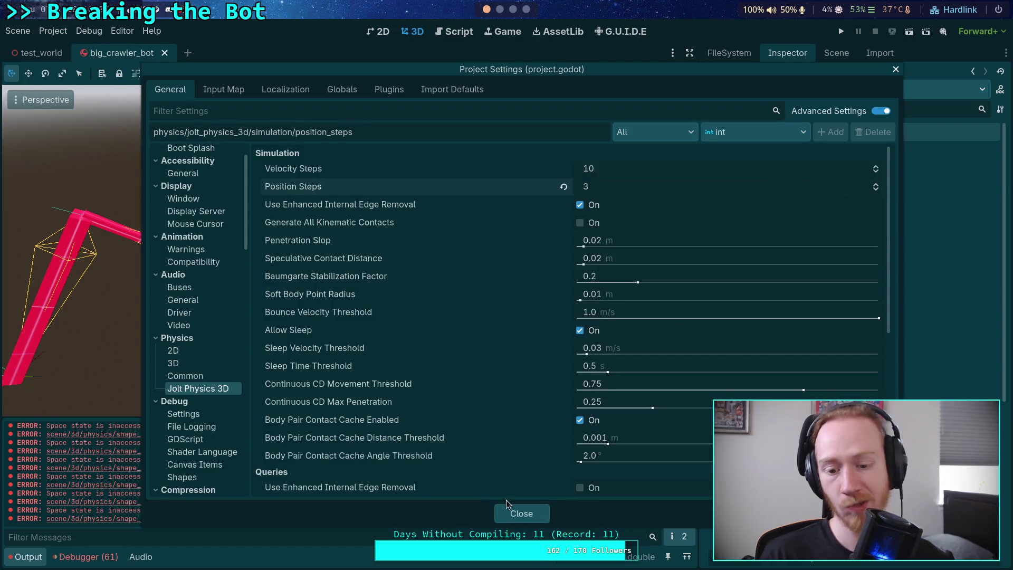
click(516, 513)
key(F5)
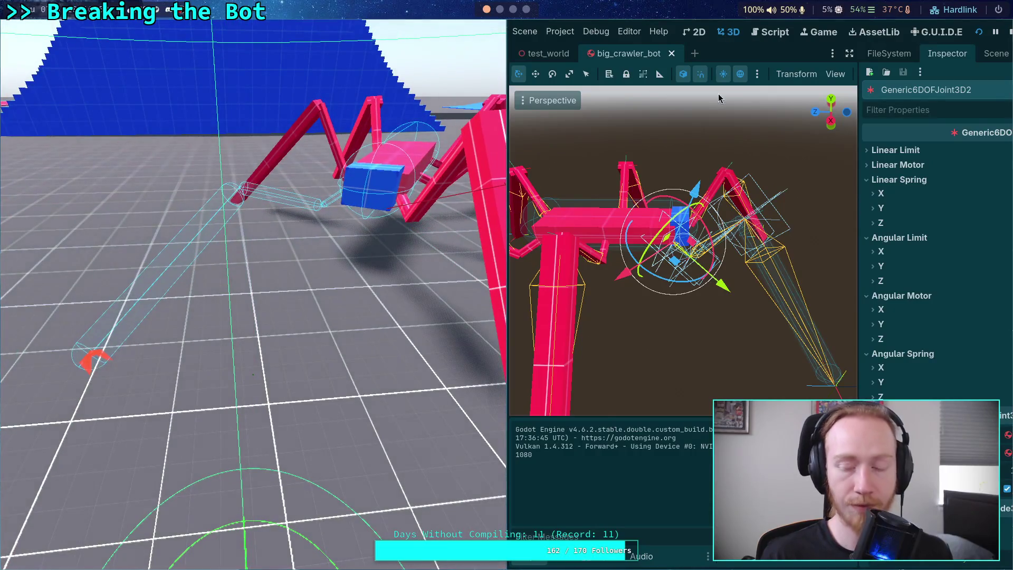
Step: Stop the test run and review FR_Femur_Body's RigidBody3D properties
click(1010, 33)
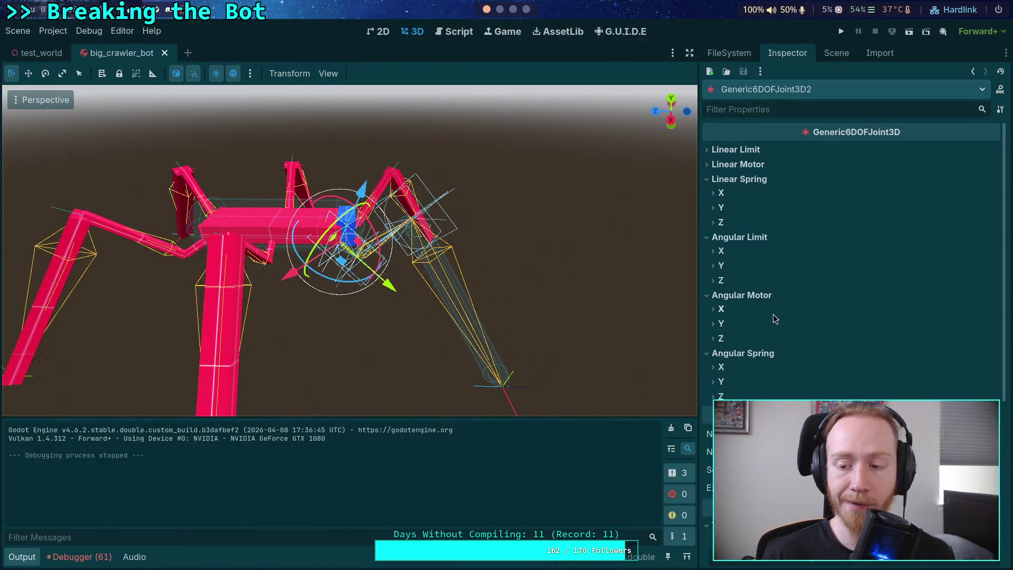
click(838, 53)
click(764, 124)
click(794, 53)
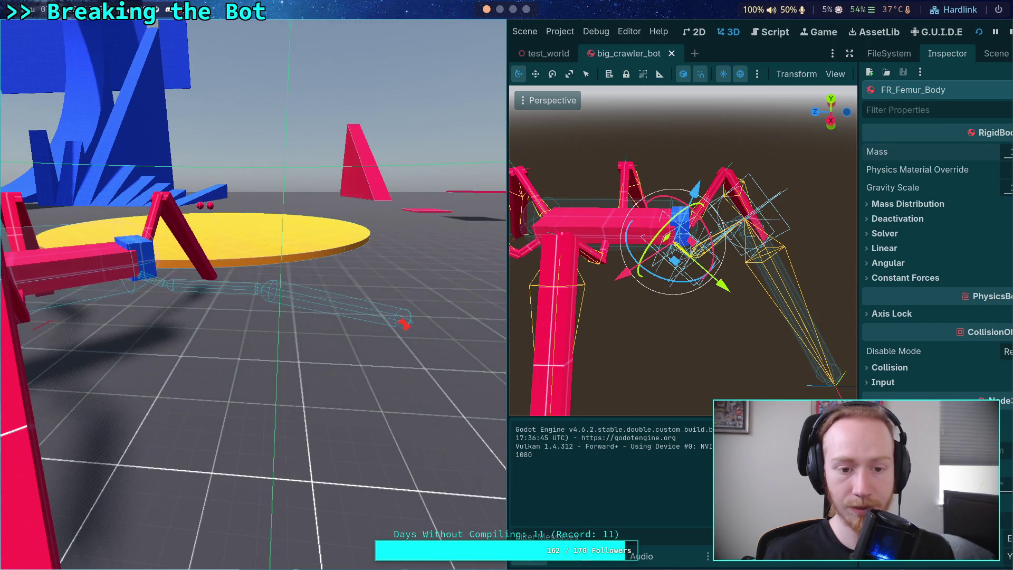
Step: Increase Jolt Physics 3D Position Steps further and test-run the crawler bot
click(1009, 32)
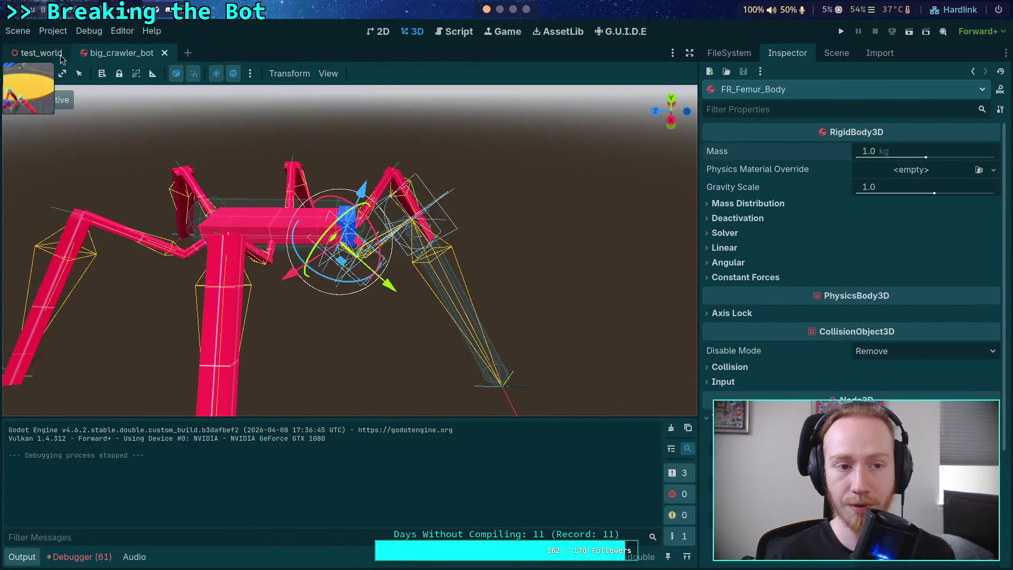
click(53, 31)
click(68, 44)
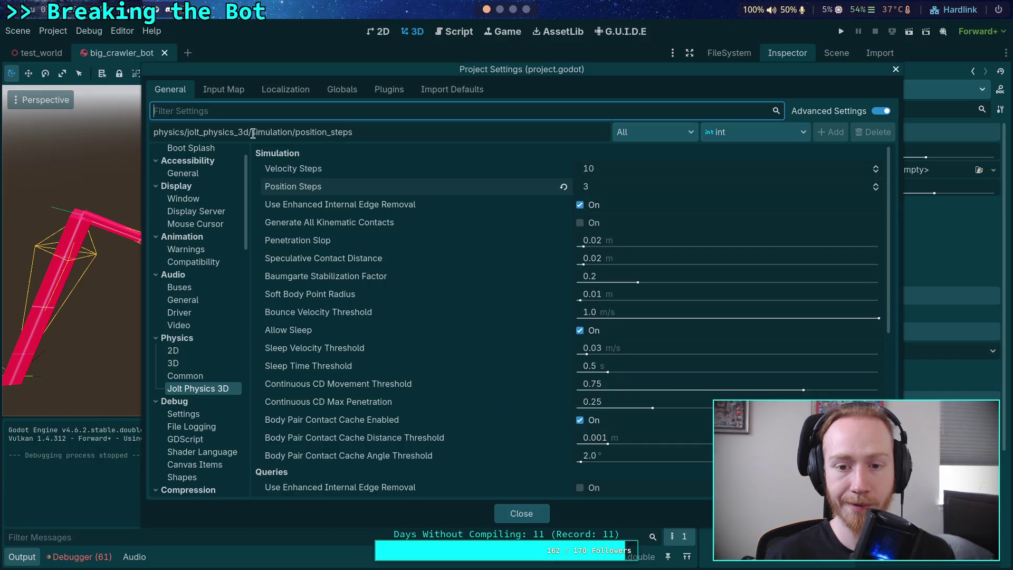
click(876, 184)
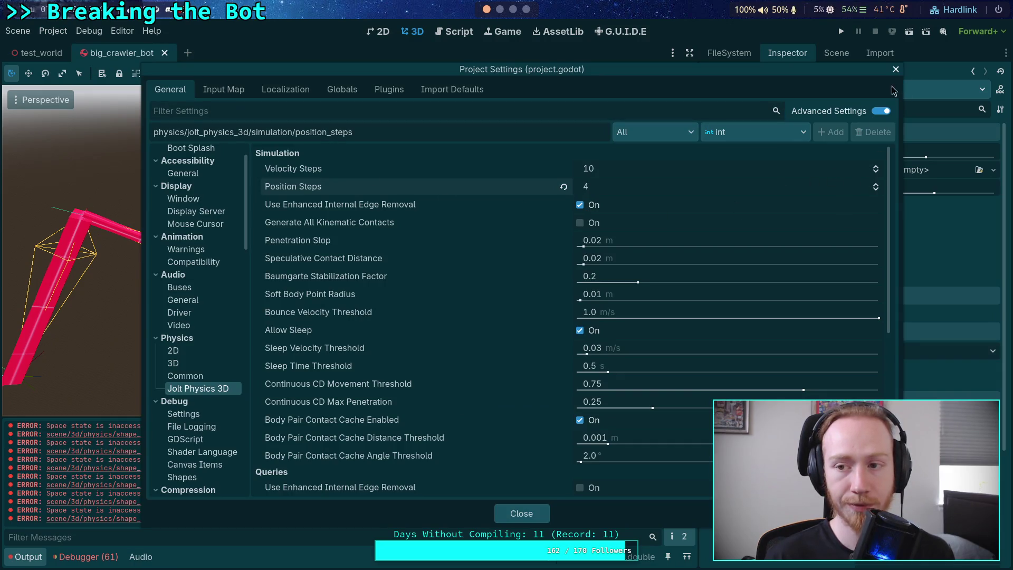
click(517, 515)
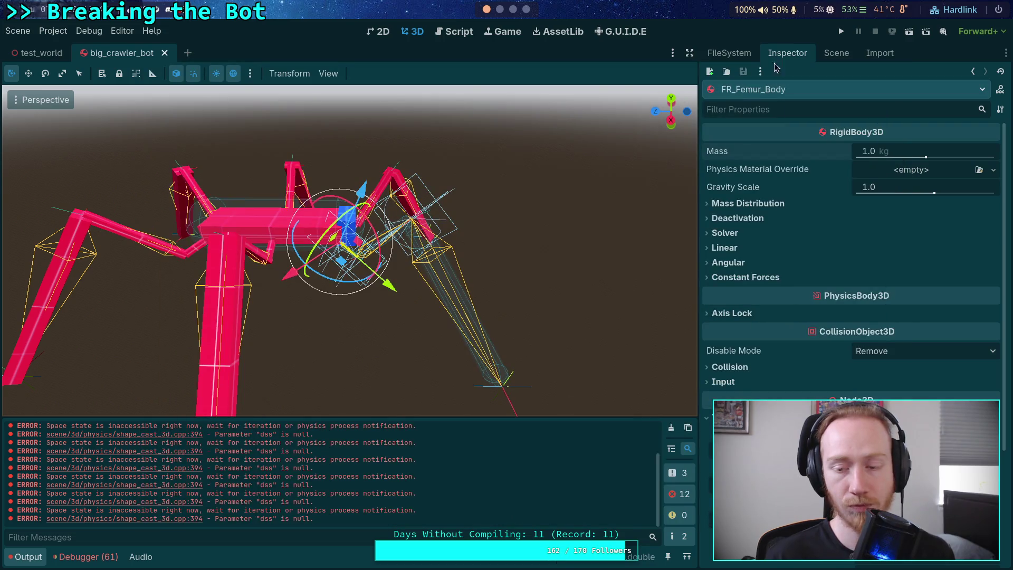
click(839, 33)
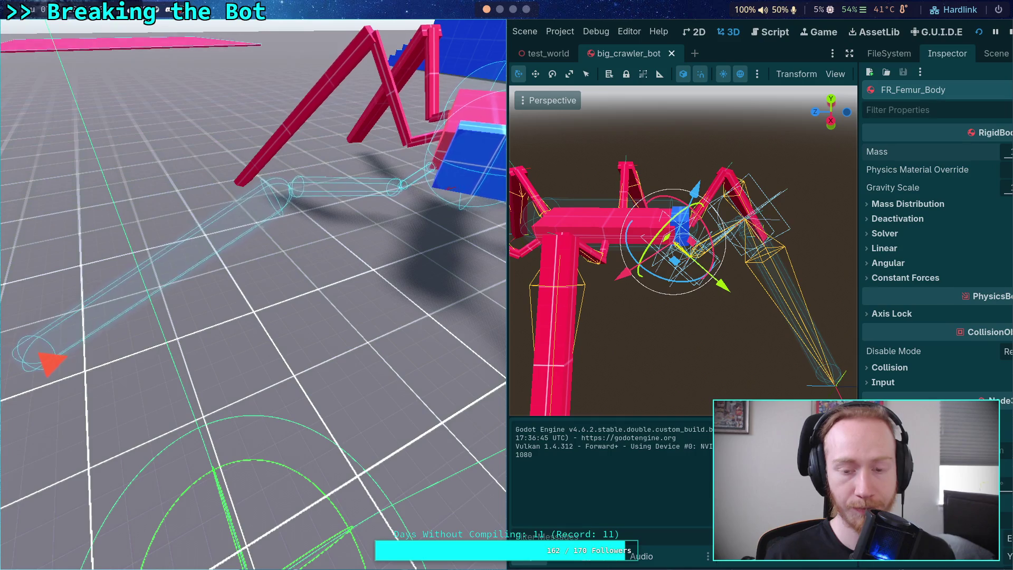
key(F8)
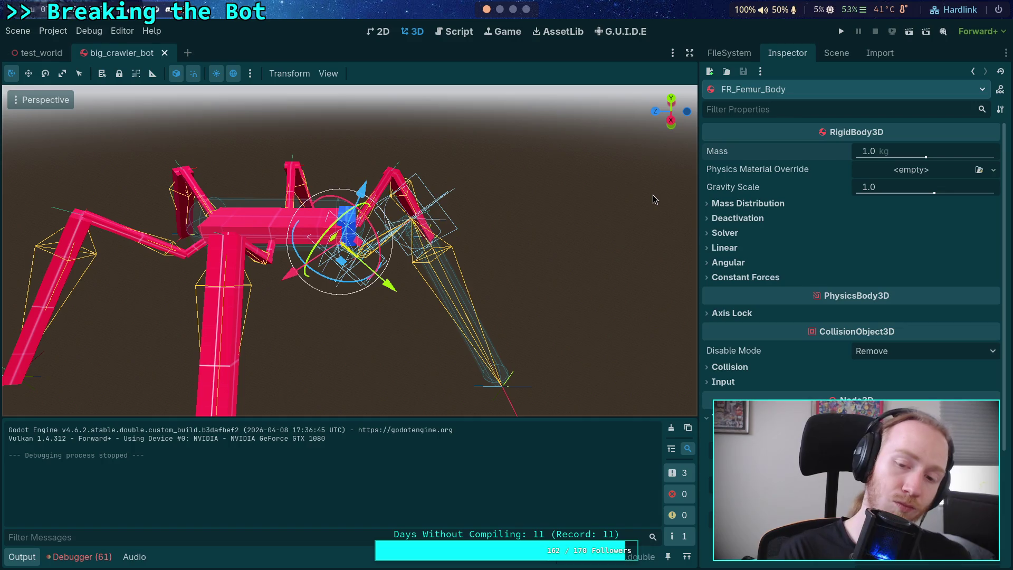
Step: Reset Jolt Position Steps to the default 2 and test-run the bot again
click(53, 31)
click(62, 46)
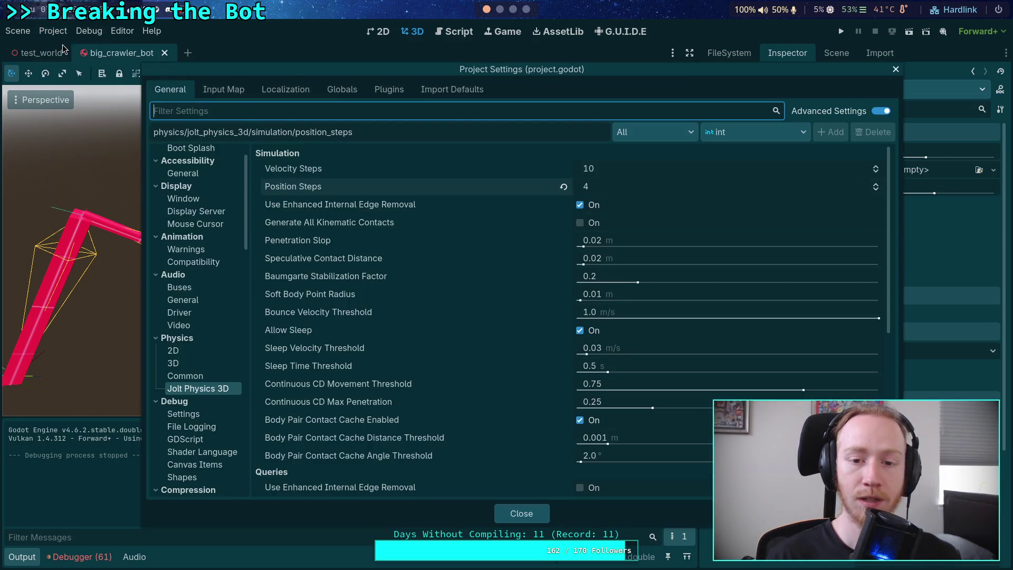
click(875, 191)
click(876, 191)
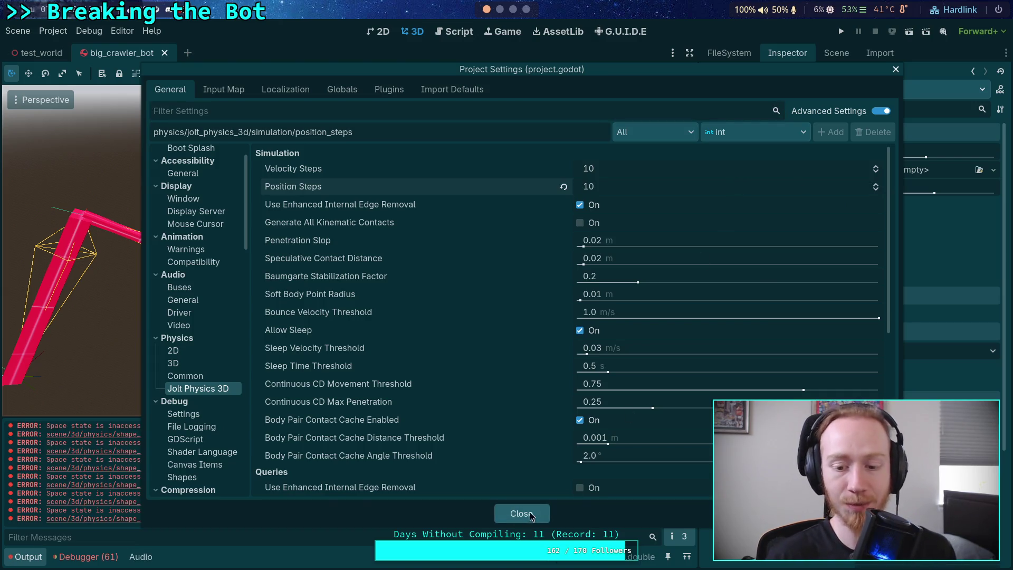
click(521, 514)
click(841, 32)
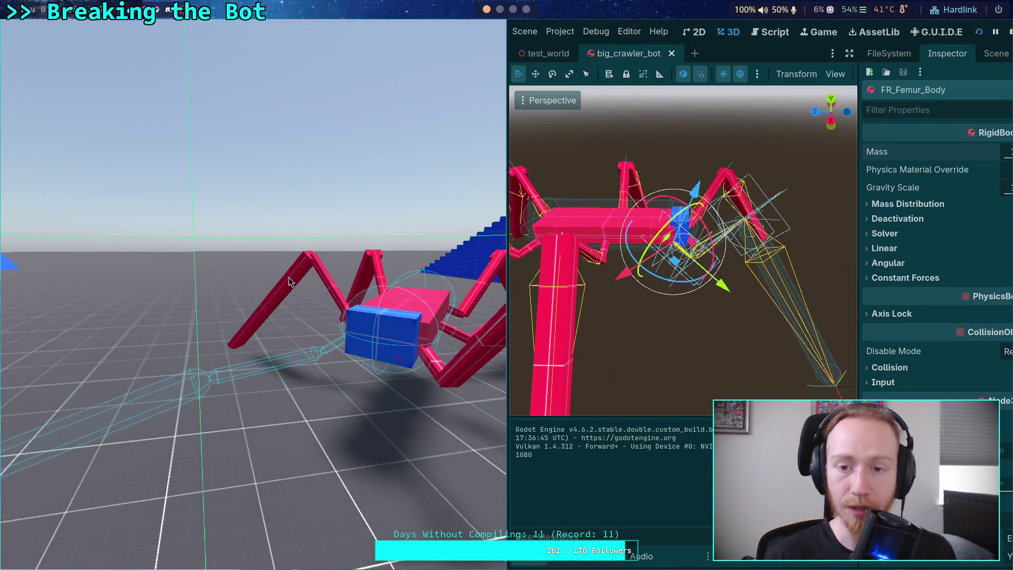
click(1010, 33)
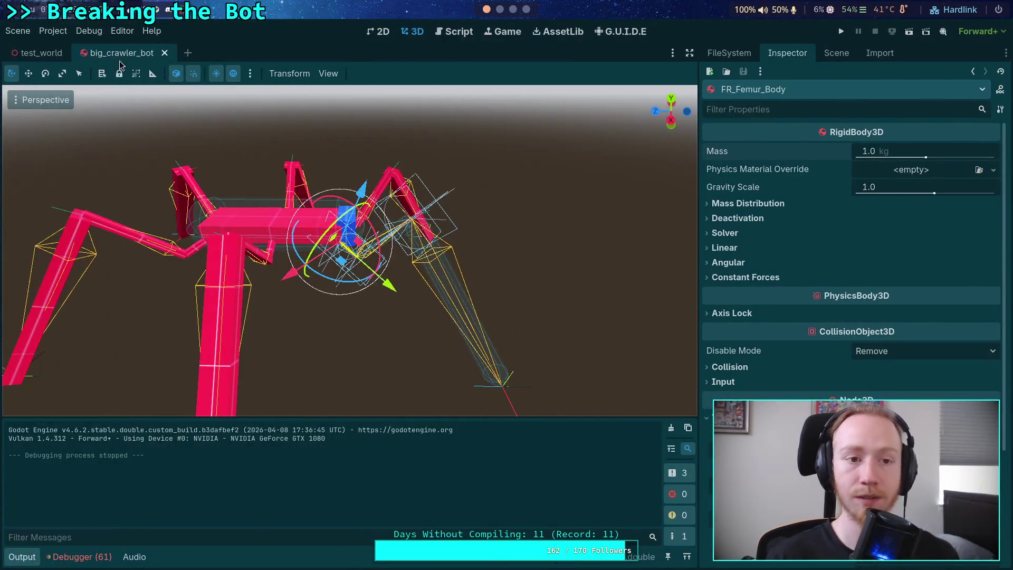
click(58, 32)
click(64, 45)
Step: Revert Jolt Physics 3D Position Steps to its default, review the physics settings, and close Project Settings
click(563, 187)
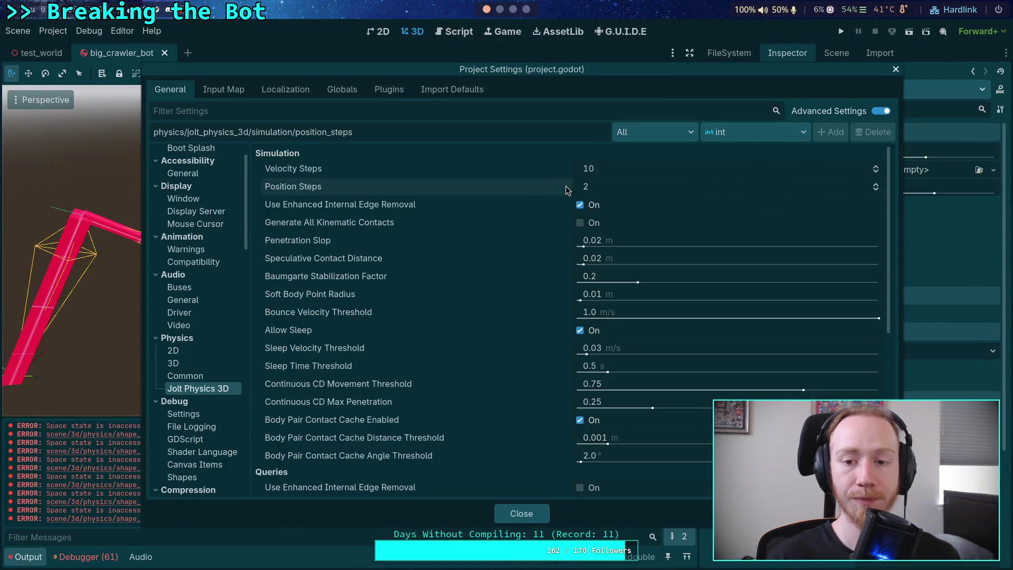
mouse_move(486, 304)
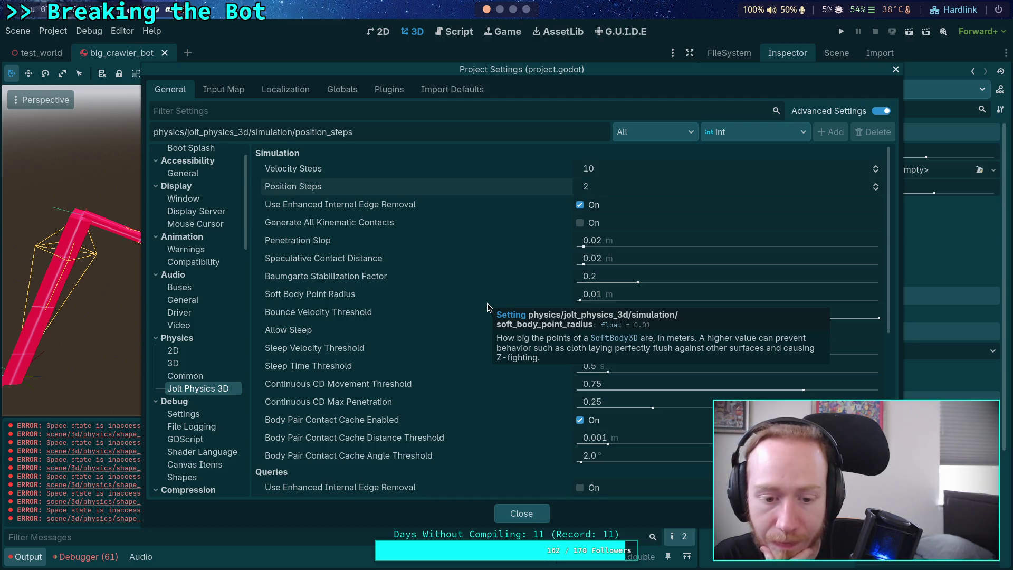
scroll(488, 305, down, 5)
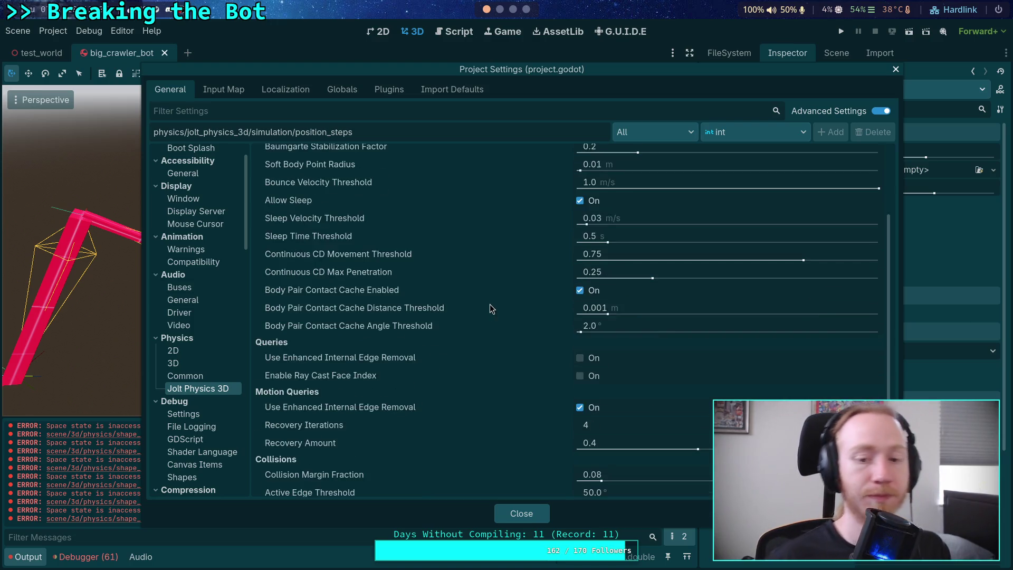
scroll(490, 448, down, 3)
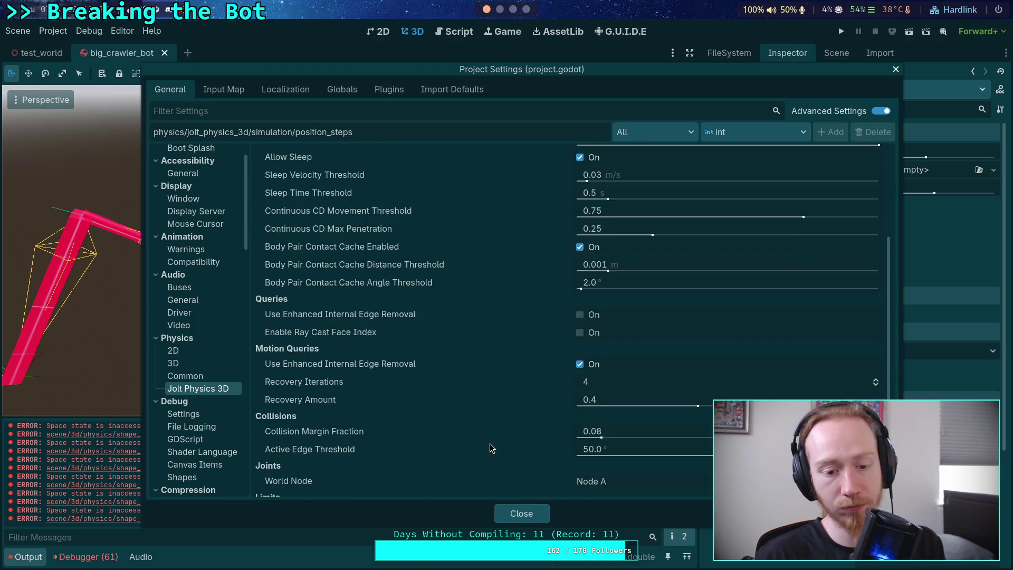
scroll(490, 447, down, 3)
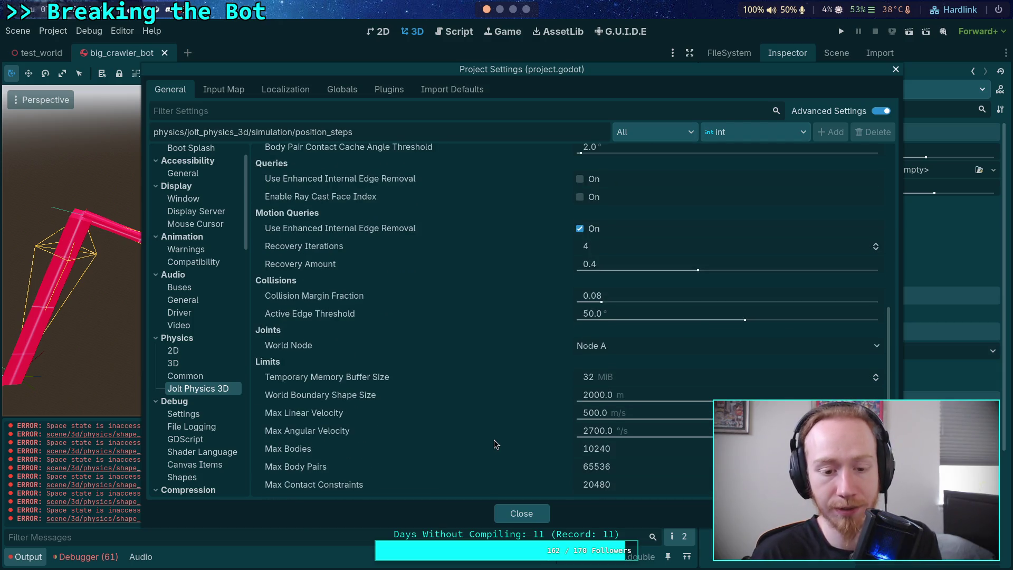
mouse_move(480, 439)
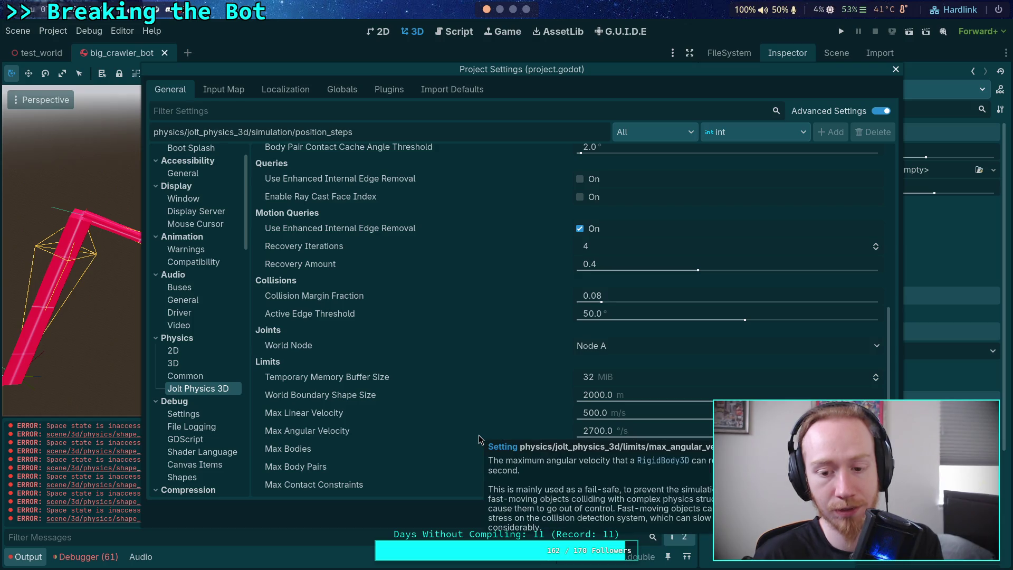
mouse_move(335, 416)
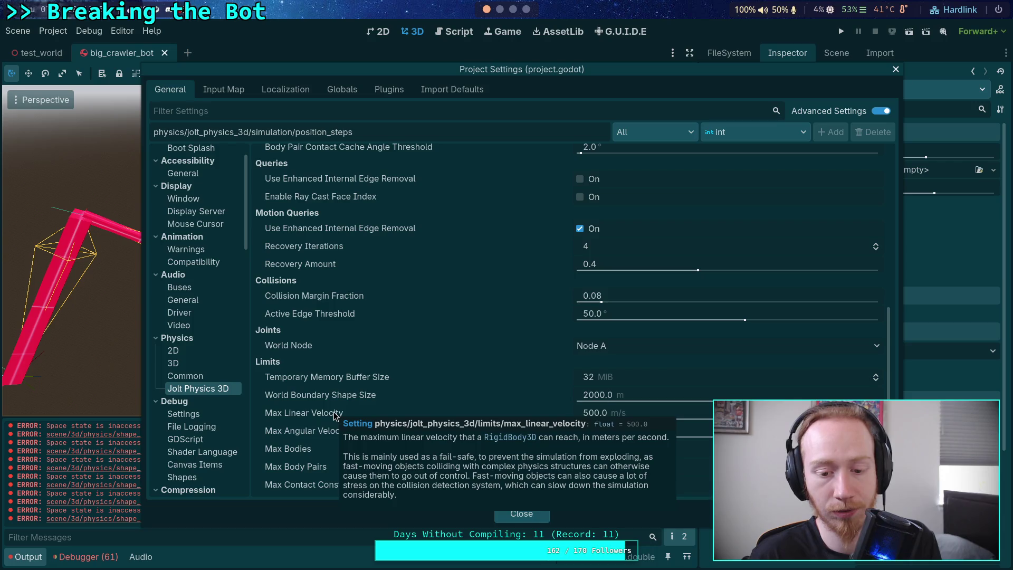
scroll(351, 354, up, 2)
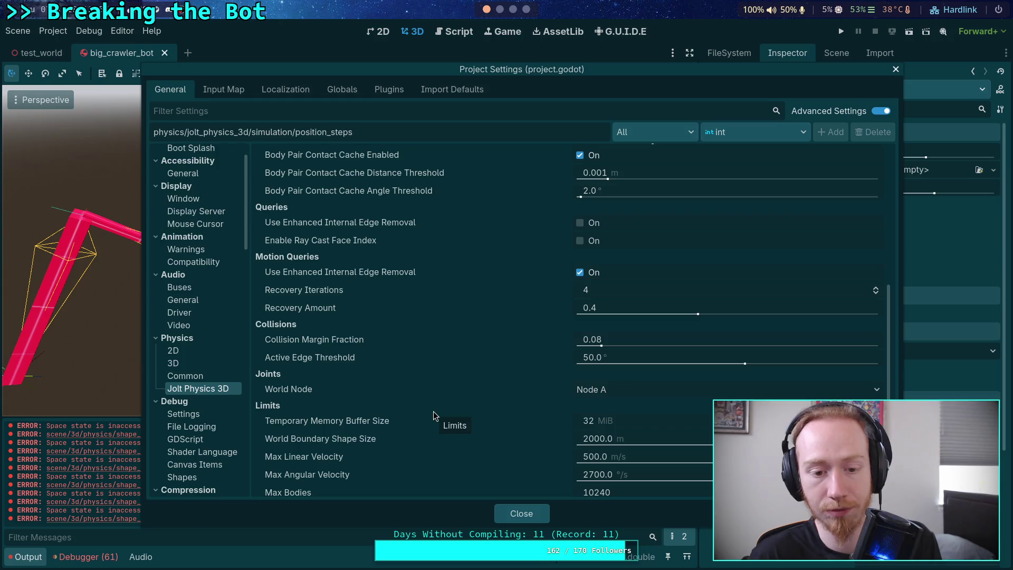
scroll(434, 416, up, 2)
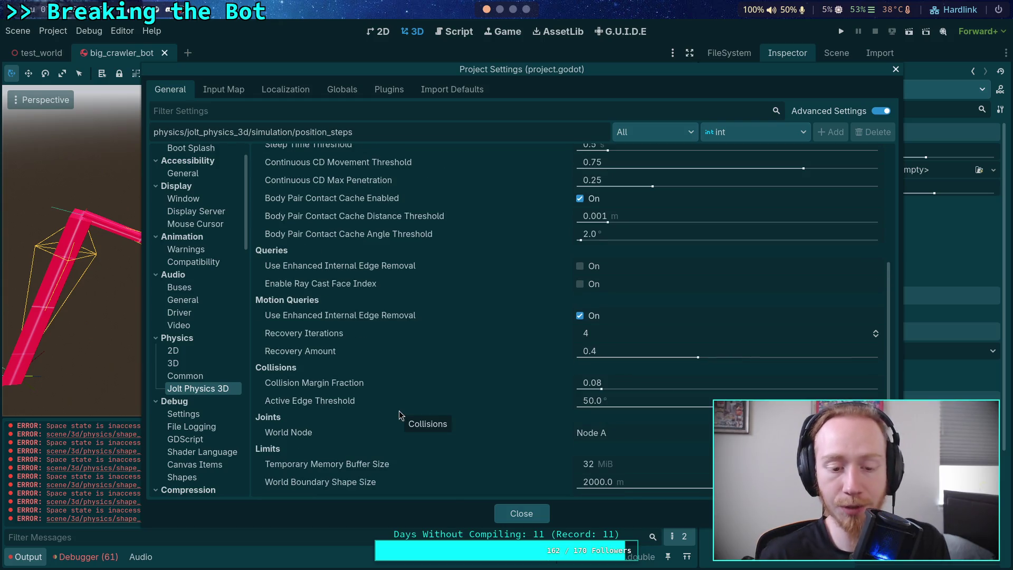
scroll(410, 400, up, 4)
scroll(419, 369, up, 6)
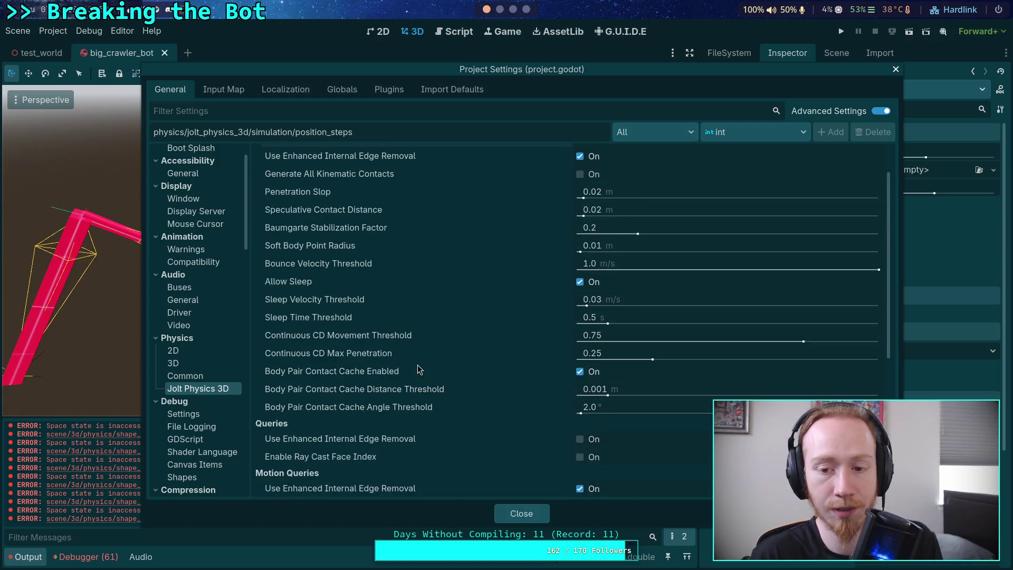
click(521, 514)
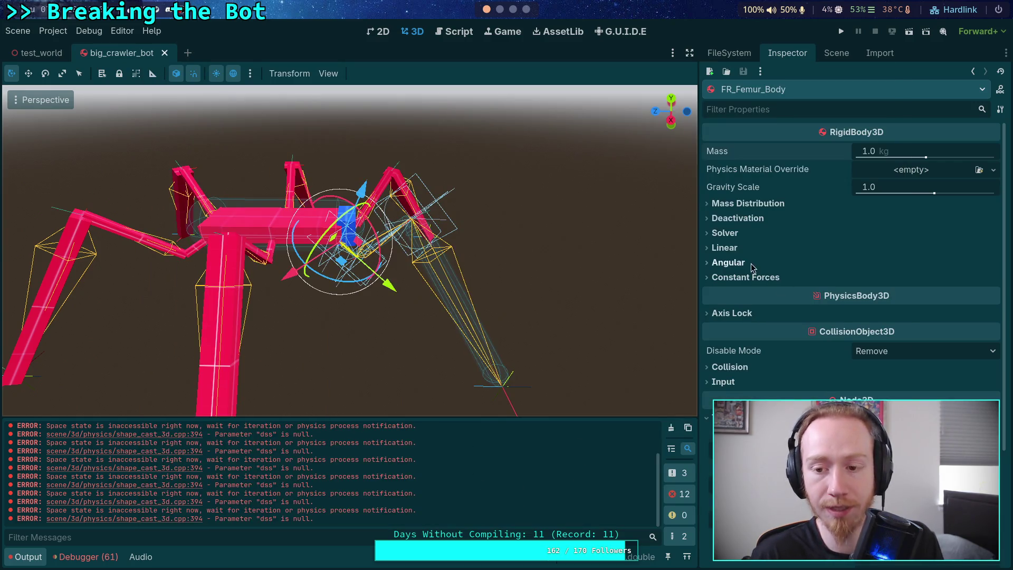
Step: Select the femur's Generic6DOFJoint3D2 to display its joint properties
click(724, 248)
click(741, 254)
click(826, 57)
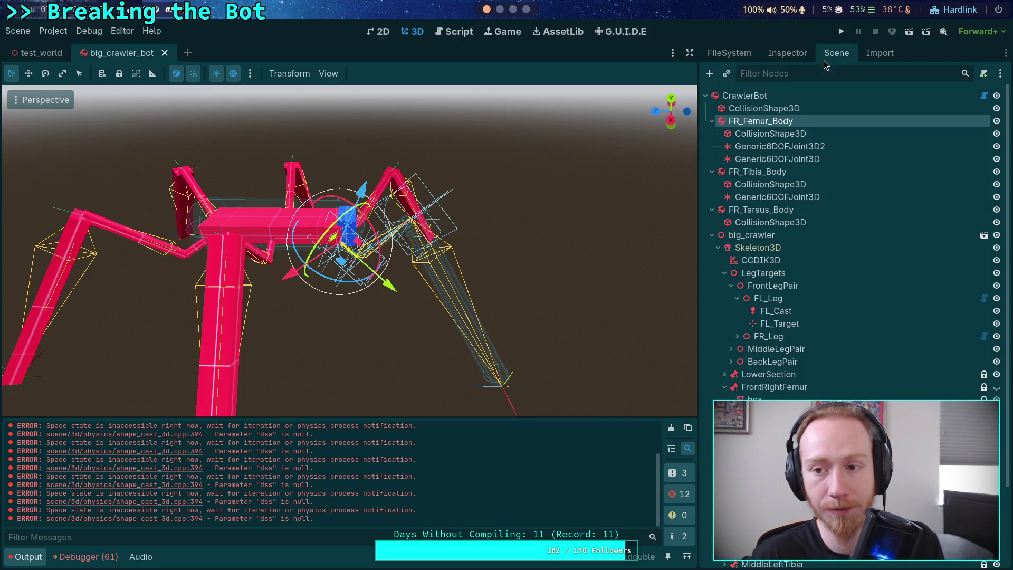
click(767, 148)
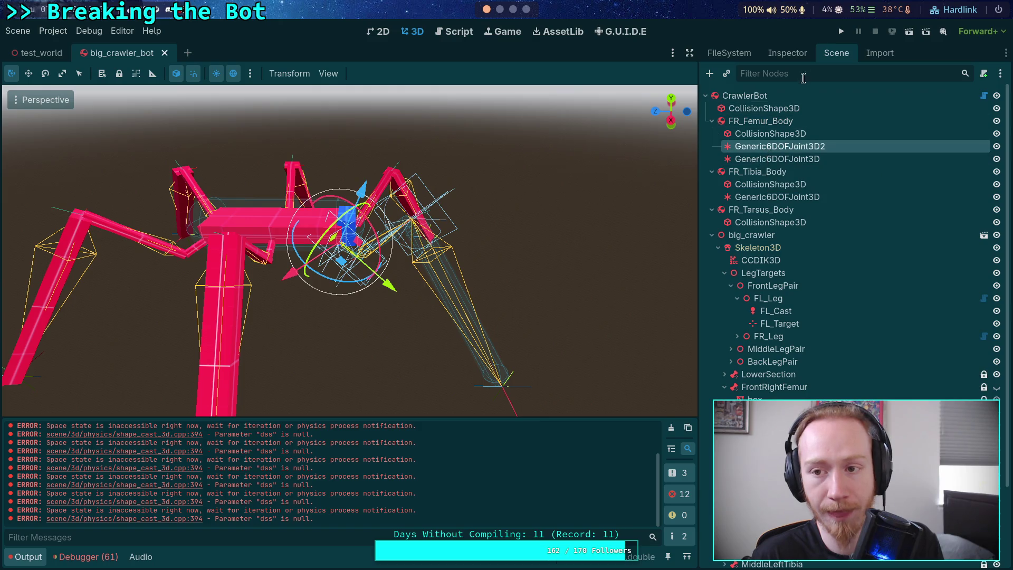
click(787, 53)
Step: Limit the joint's Y angular range to -0.1° to 0.1°, then save and run
click(726, 266)
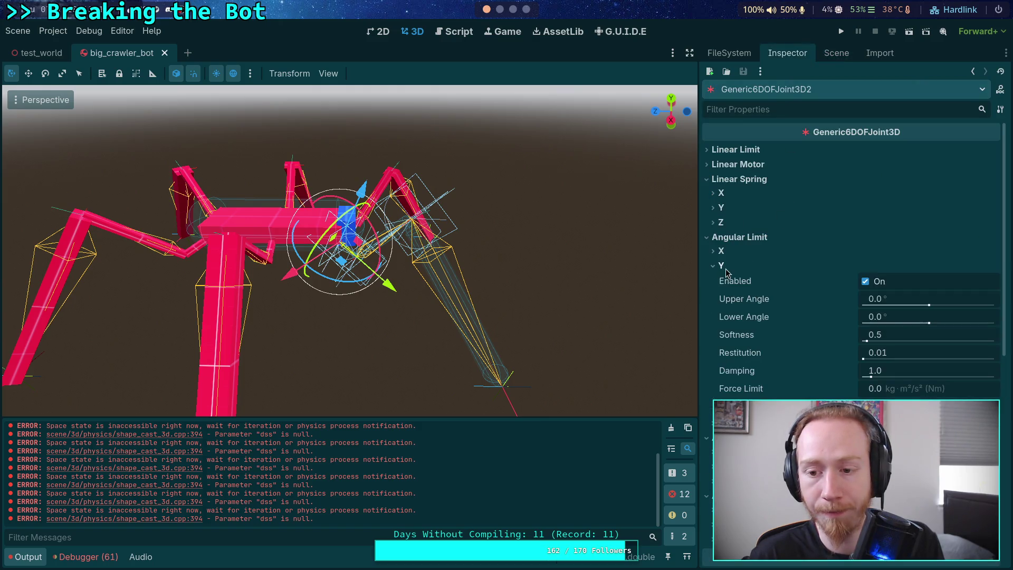
click(918, 300)
key(BackSpace)
text(1)
key(Return)
click(899, 320)
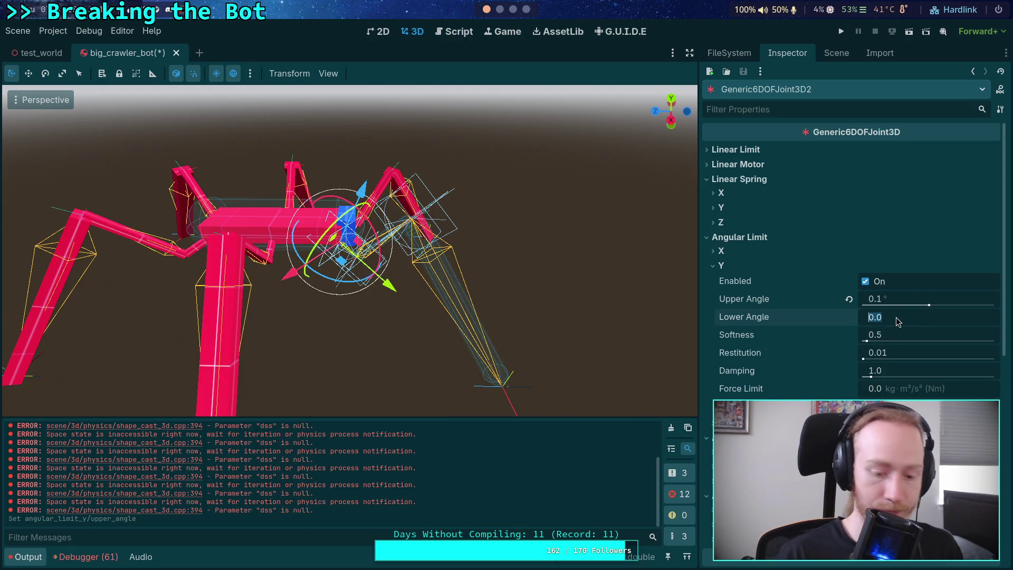
text(-0.1)
key(Return)
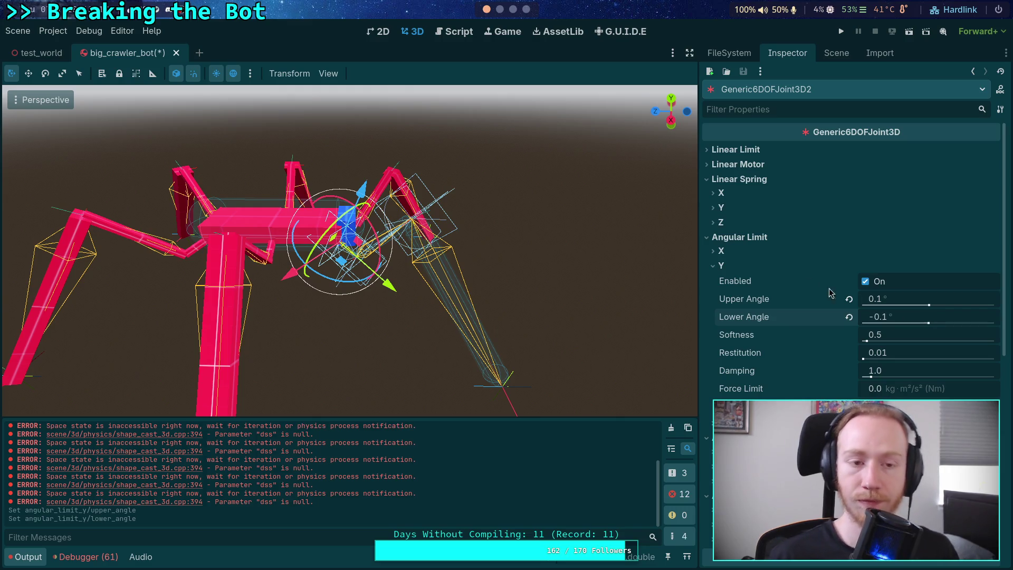
key(F5)
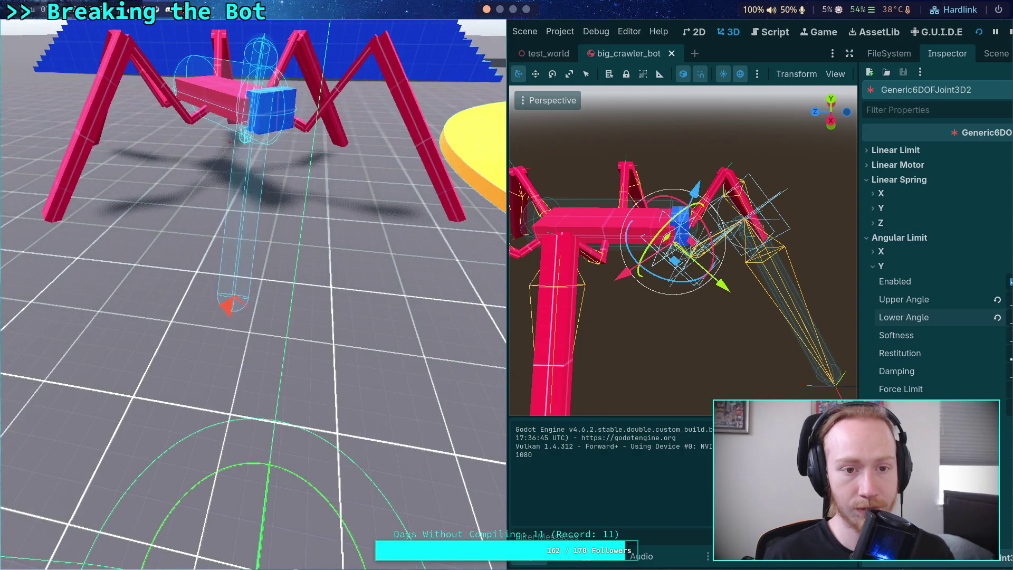
Step: Stop the previous run and set the femur joint's Angular Limit Y upper angle to 0.01° and lower to -0.01°
click(1006, 31)
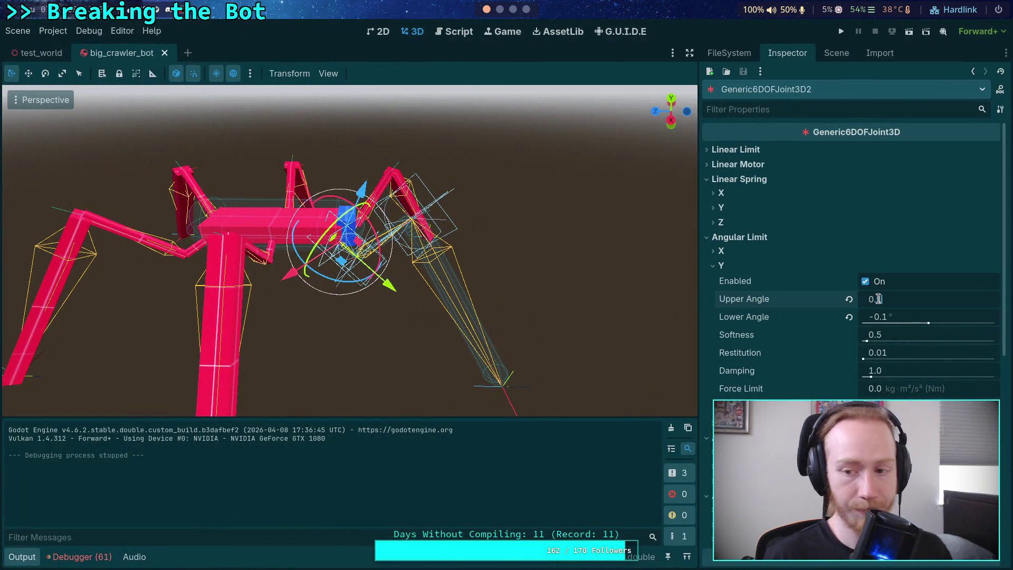
text(91)
key(Return)
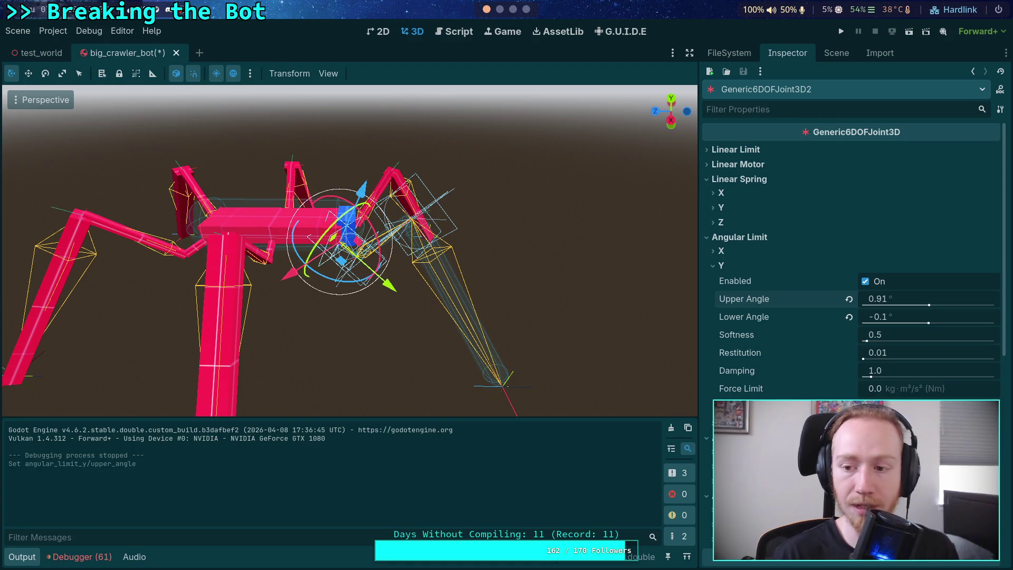
click(928, 299)
text(1.91)
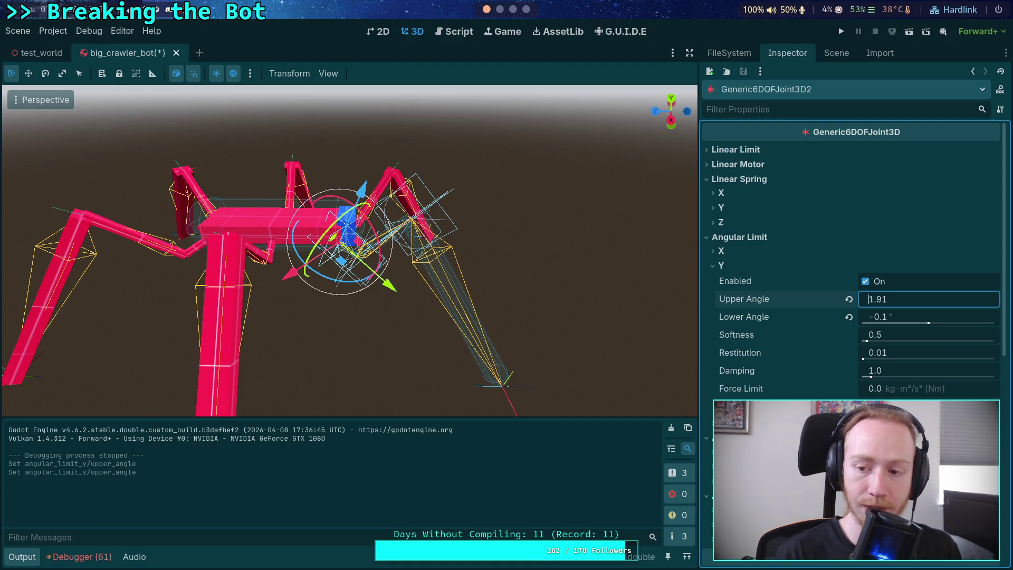
key(ctrl+z)
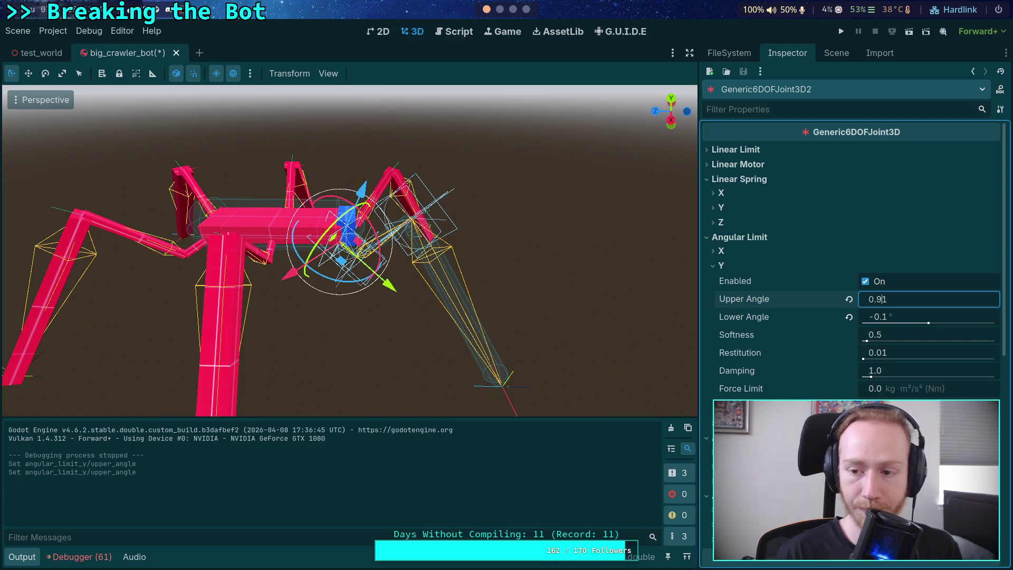
key(Tab)
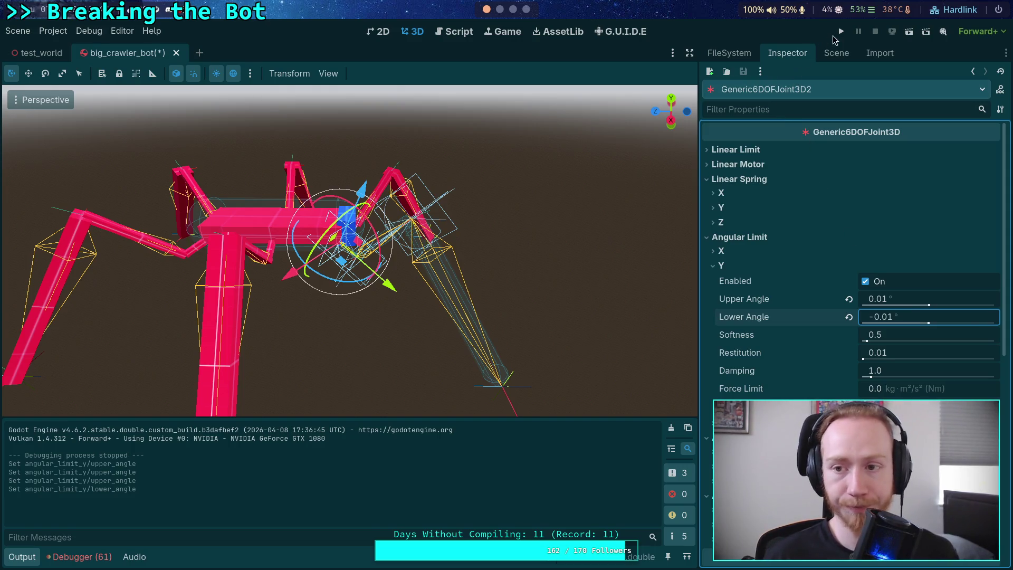
Step: Test-run the bot with the tighter joint at normal game speed, then stop it
click(840, 32)
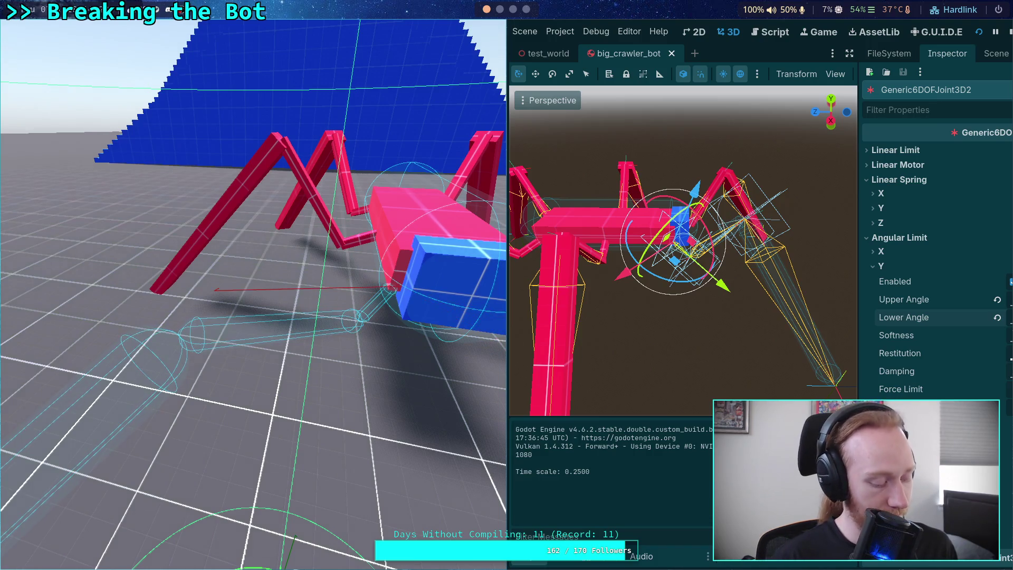
key(t)
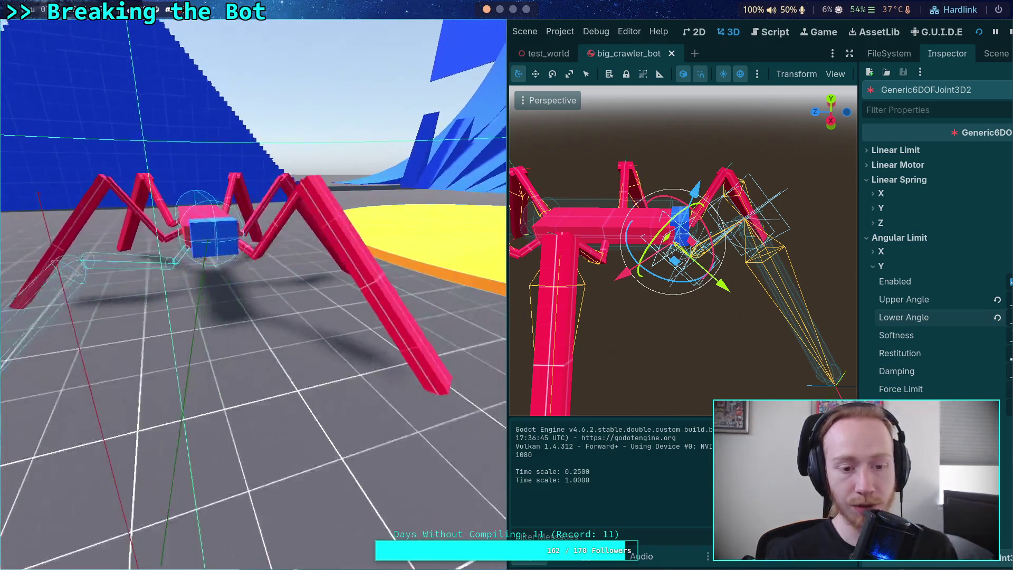
click(1006, 31)
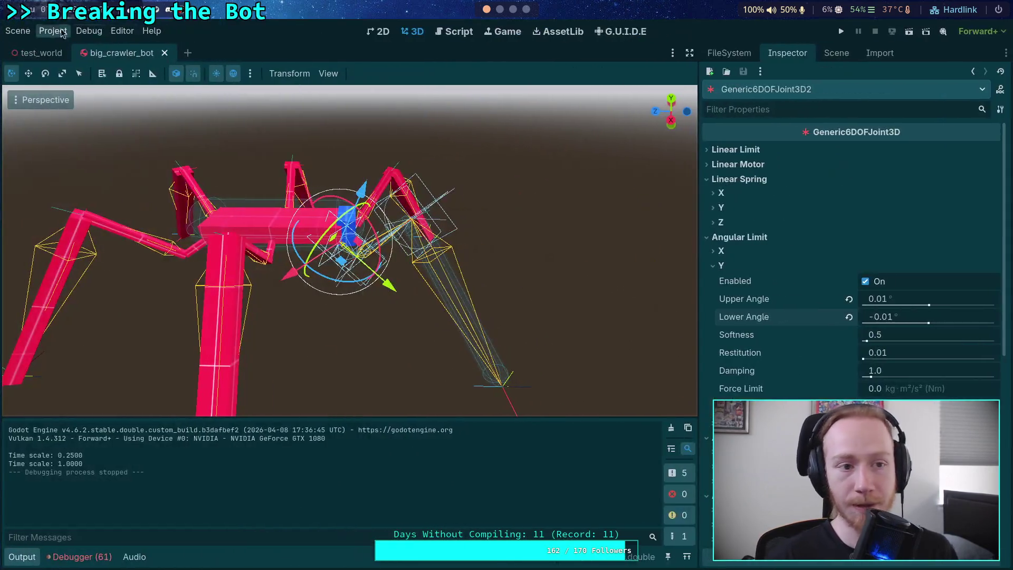
Step: In Project Settings, set Jolt Physics 3D Velocity Steps and Position Steps to 16
click(53, 30)
click(62, 49)
click(319, 164)
click(304, 187)
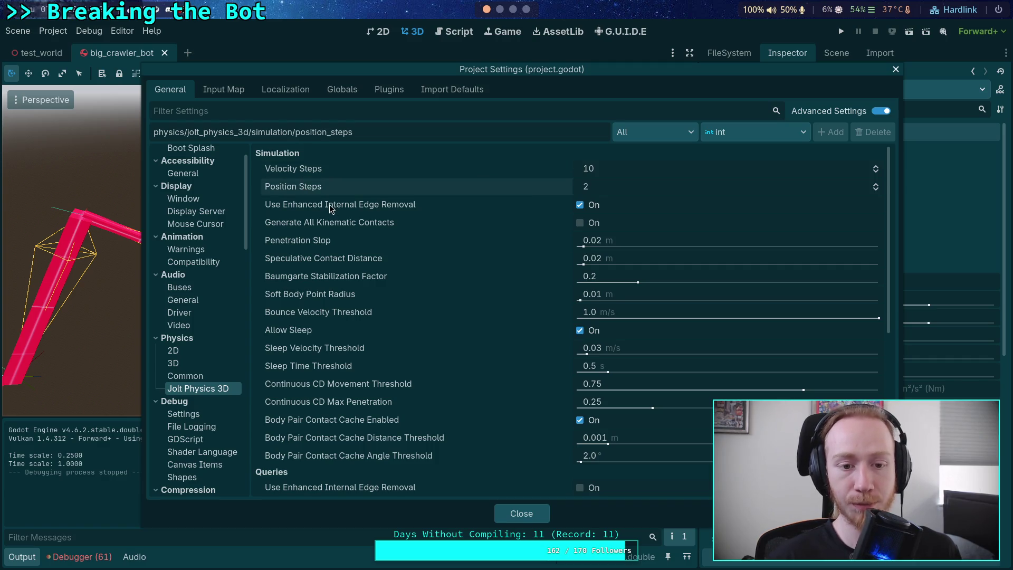
click(790, 172)
text(16)
key(Return)
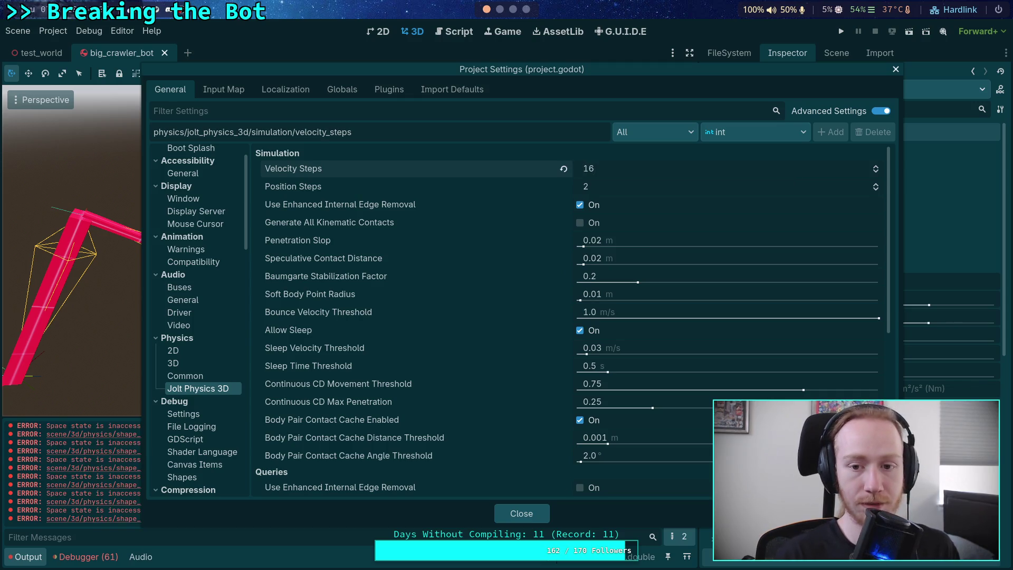
click(734, 186)
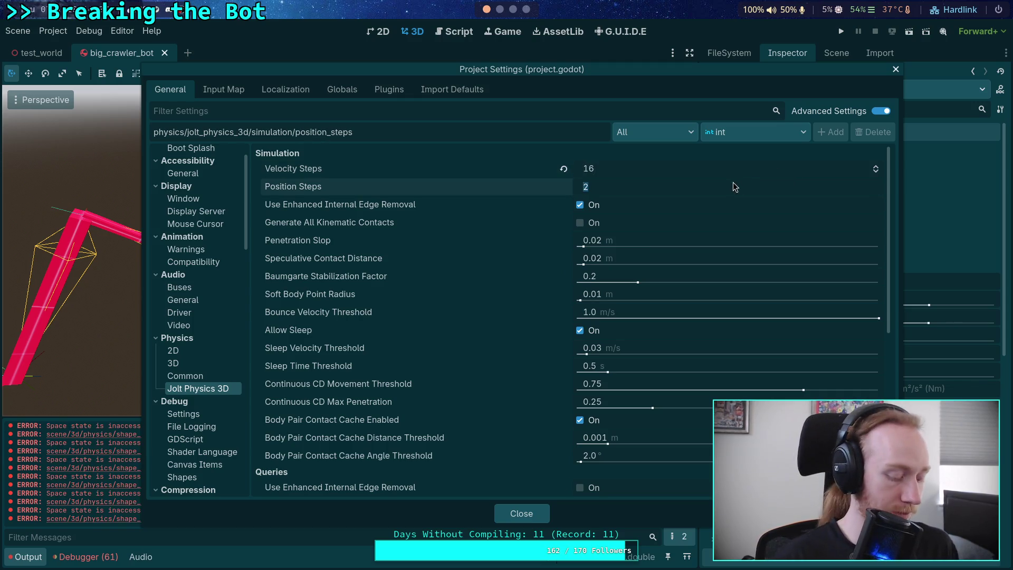
text(15)
key(Return)
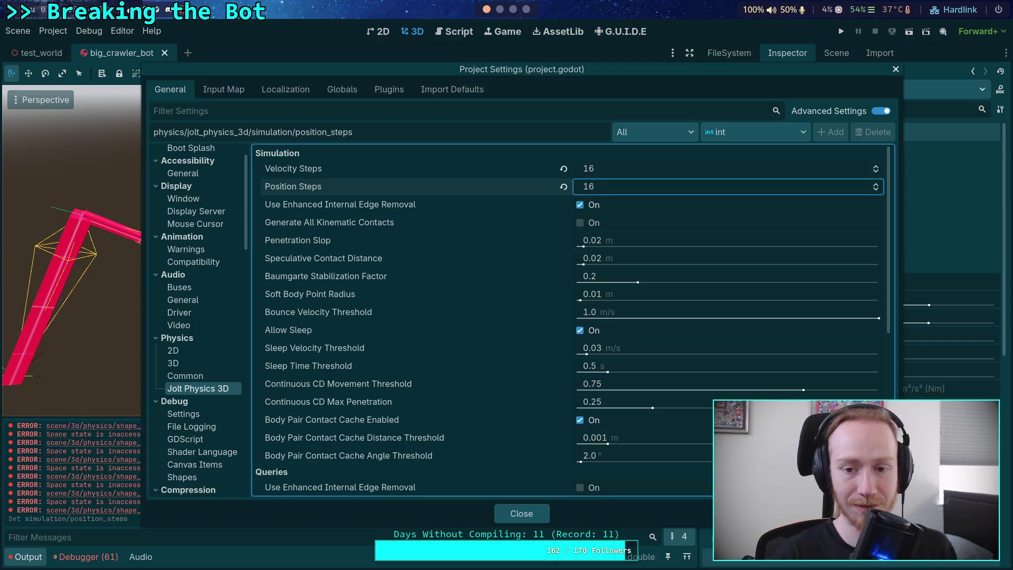
Step: Close Project Settings and test-run the crawler bot, then stop it
click(526, 513)
click(841, 31)
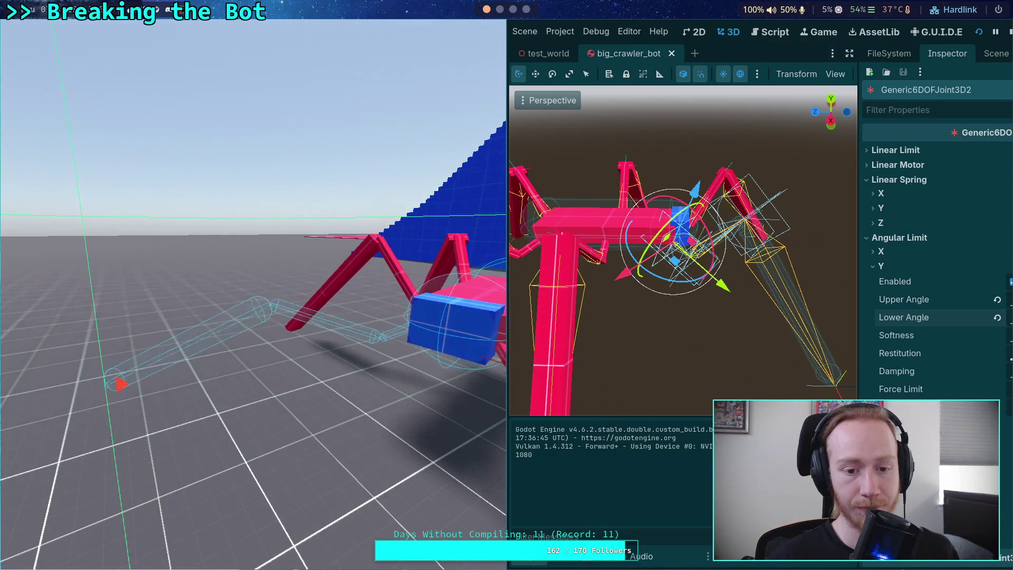
click(1007, 34)
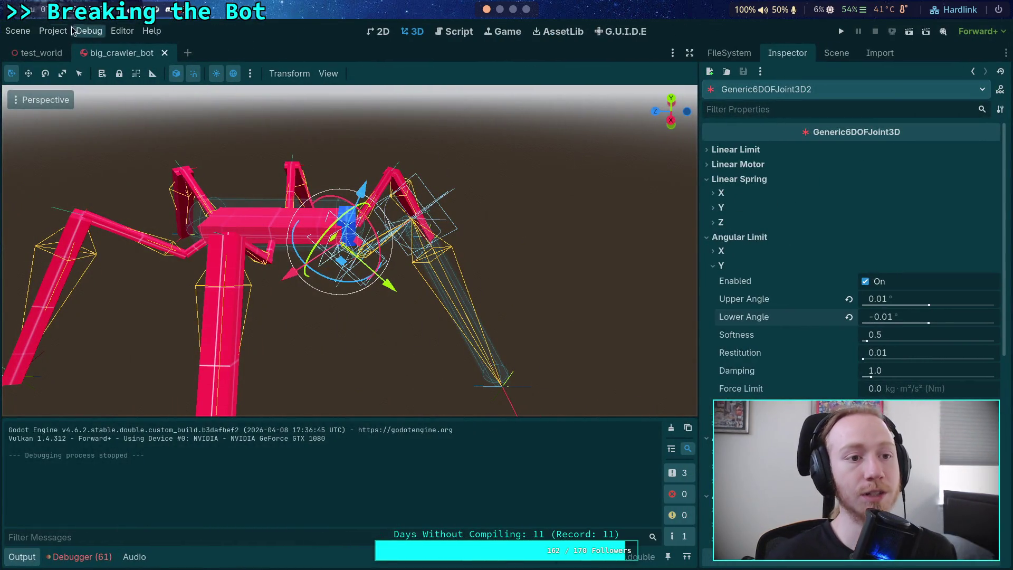
Step: Raise Jolt Physics 3D Position Steps and Velocity Steps to 32 in Project Settings
click(53, 31)
click(68, 46)
click(641, 182)
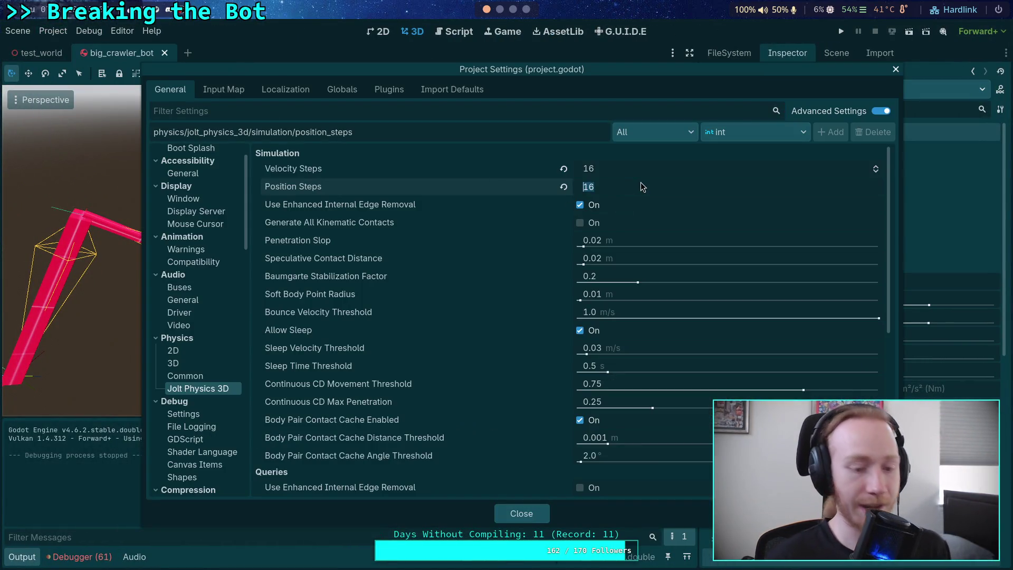
text(32)
click(641, 164)
text(32)
key(Return)
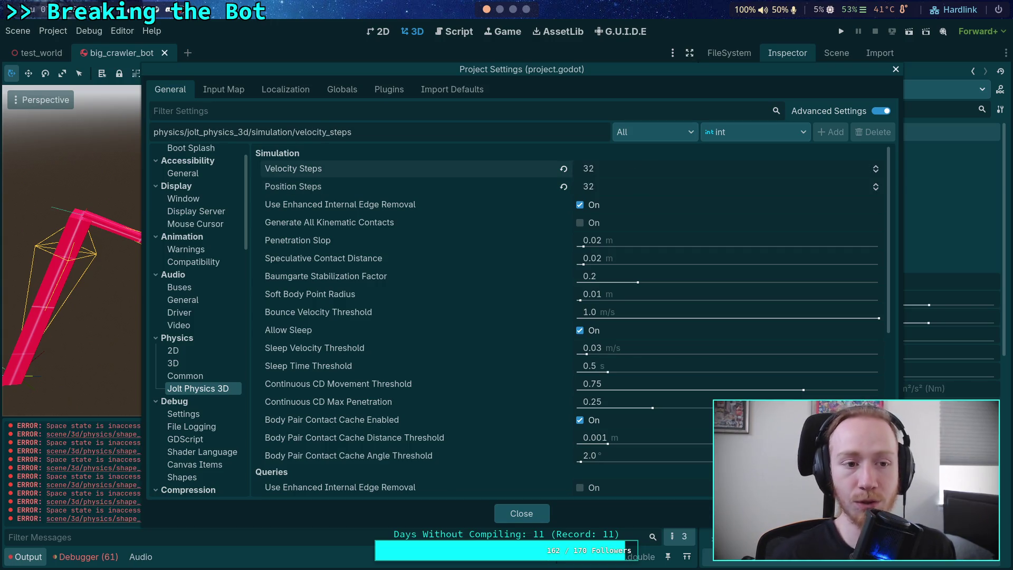
Step: Close Project Settings and test-run the bot with 32 solver steps, then stop it
click(521, 513)
click(841, 31)
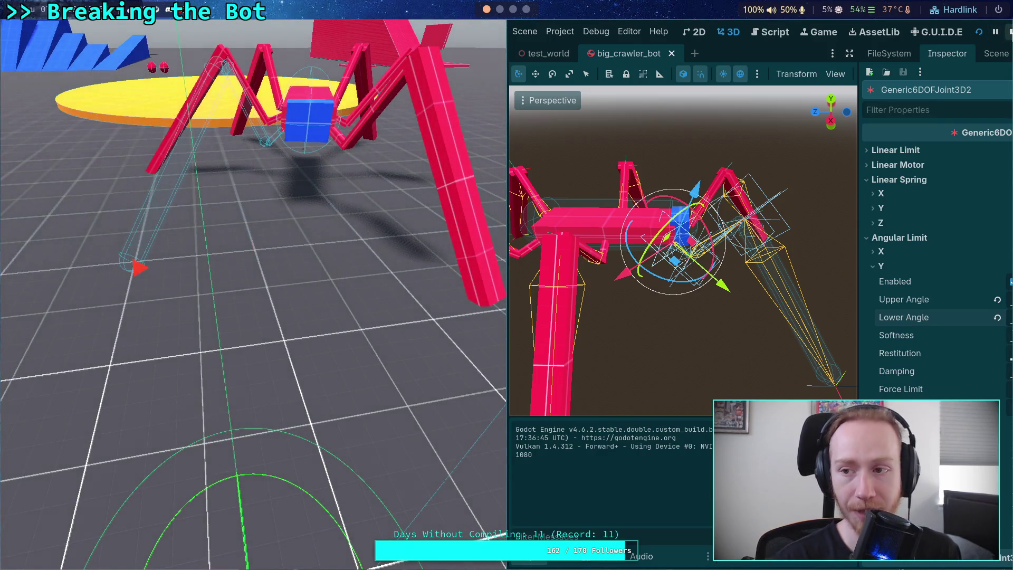
click(1008, 31)
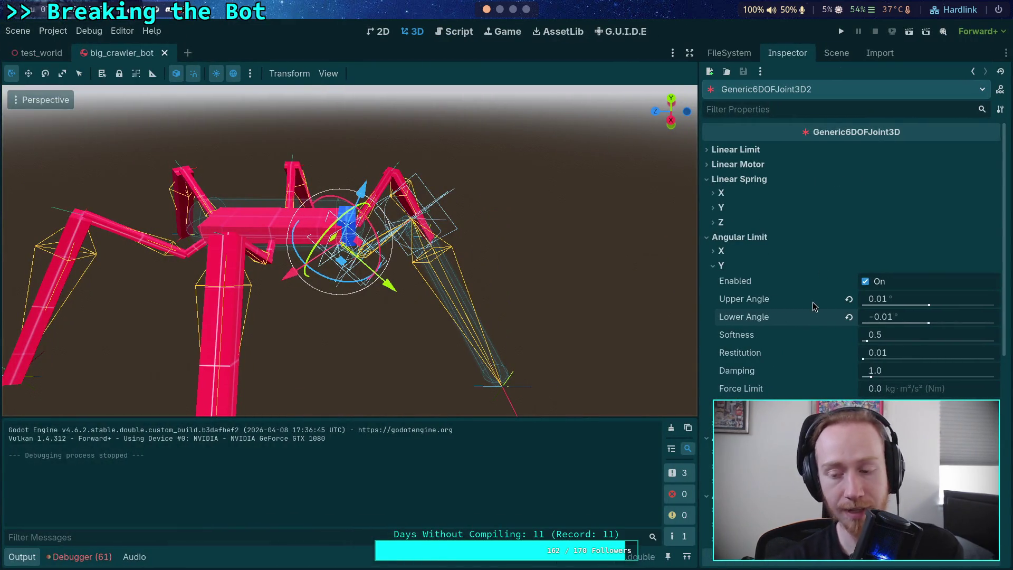
Step: Revert the joint's Y upper and lower angles to 0.0°, save the crawler scene, and test-run it
mouse_move(815, 306)
click(848, 299)
click(848, 317)
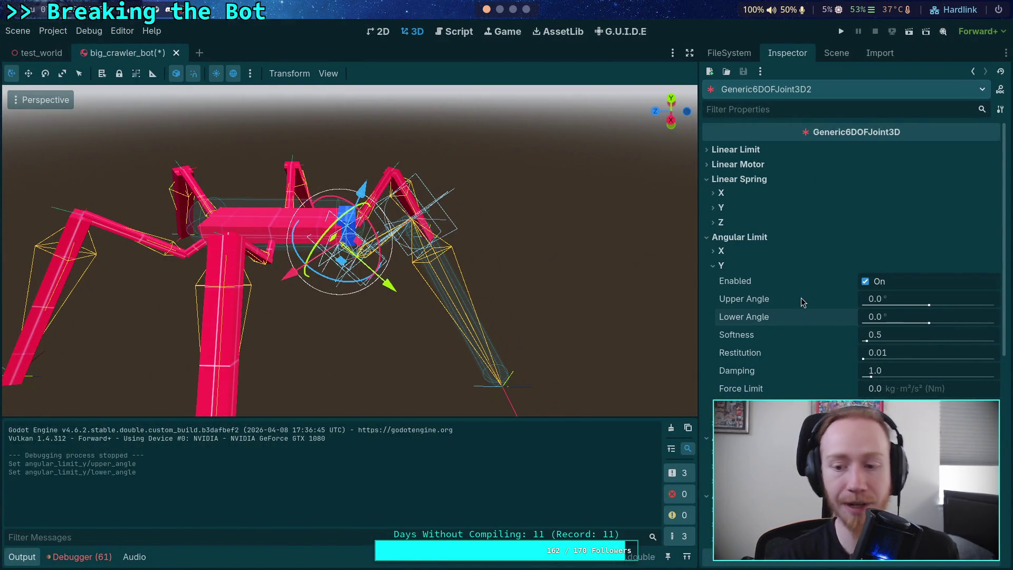
key(ctrl+s)
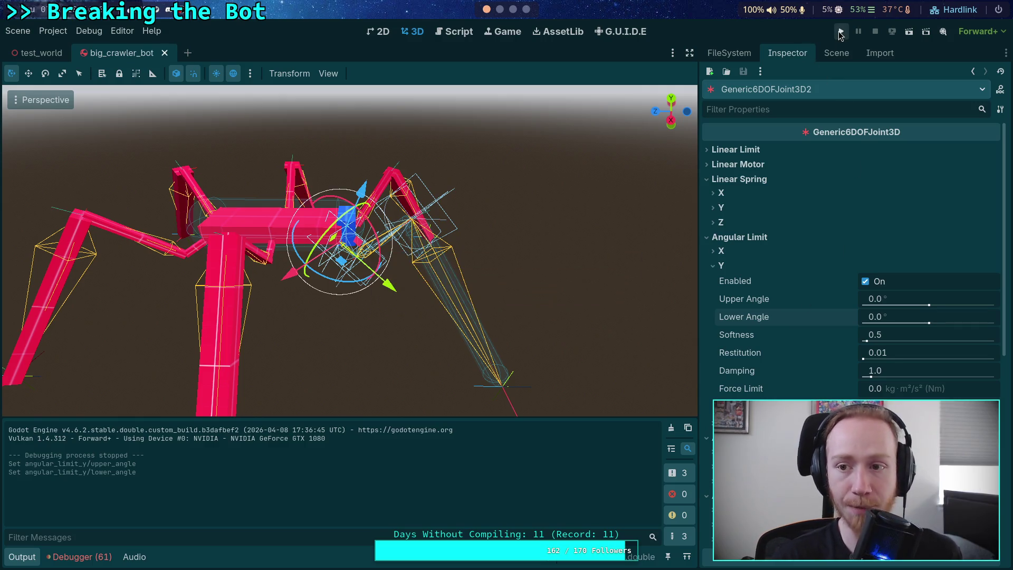
click(843, 32)
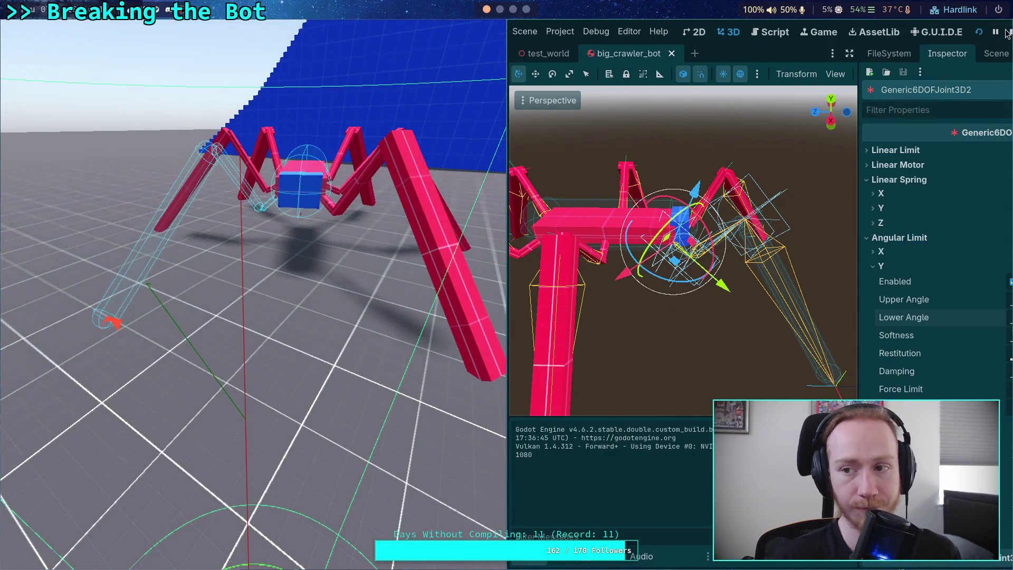
key(F8)
Step: Revert Jolt Physics 3D velocity and position steps to their defaults of 10 and 2
click(53, 31)
click(74, 50)
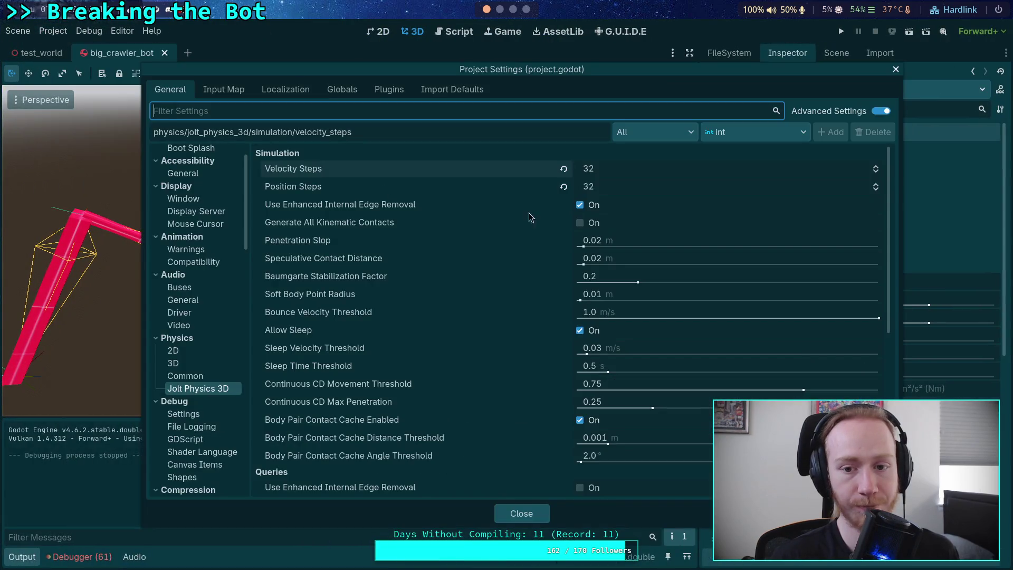
click(563, 169)
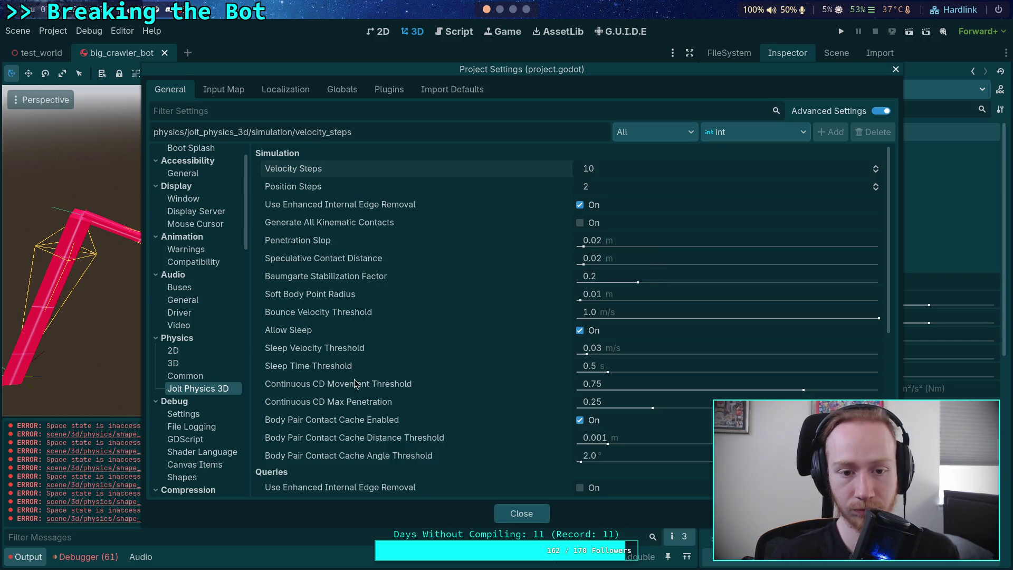
Step: Review the remaining Jolt Physics 3D settings, then switch to Physics > Common
scroll(354, 382, down, 2)
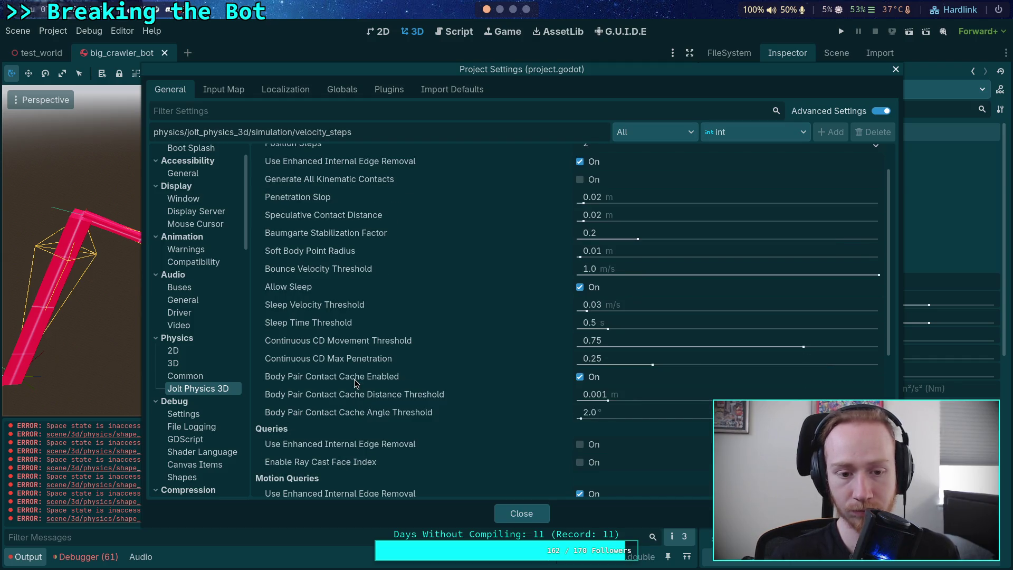
mouse_move(323, 312)
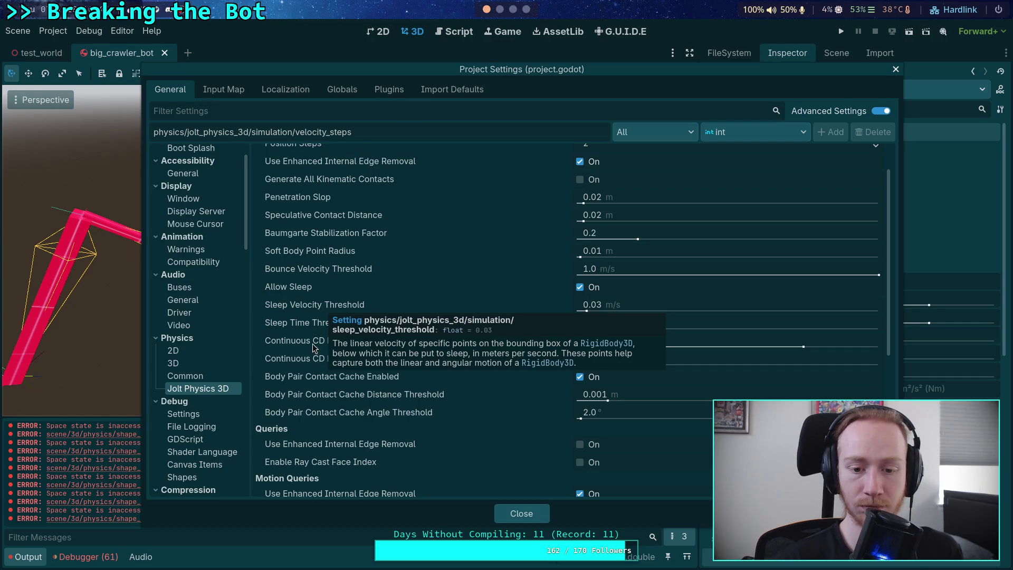
scroll(314, 383, down, 2)
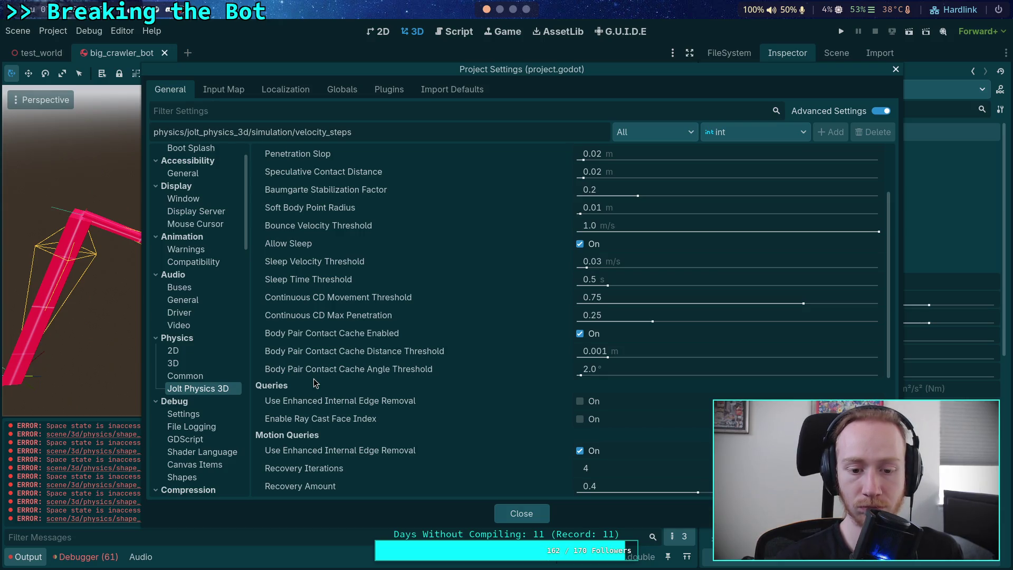
mouse_move(325, 371)
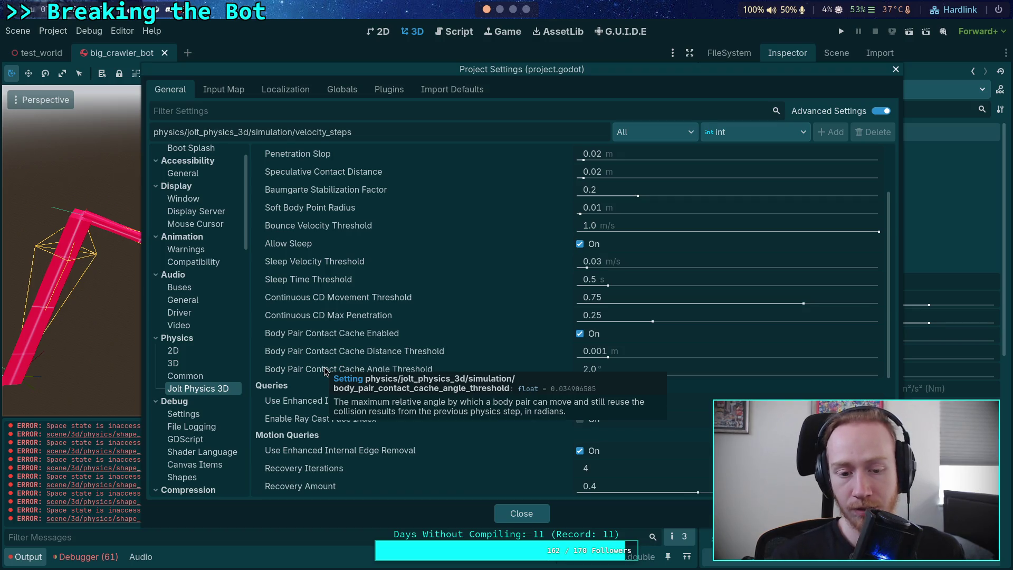
scroll(396, 389, down, 3)
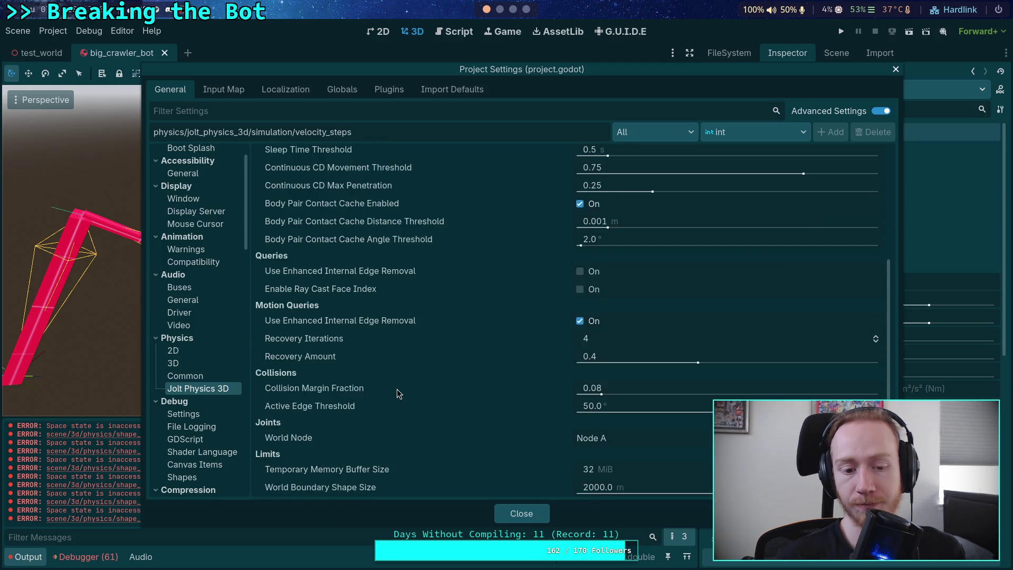
scroll(397, 393, down, 1)
scroll(398, 393, down, 1)
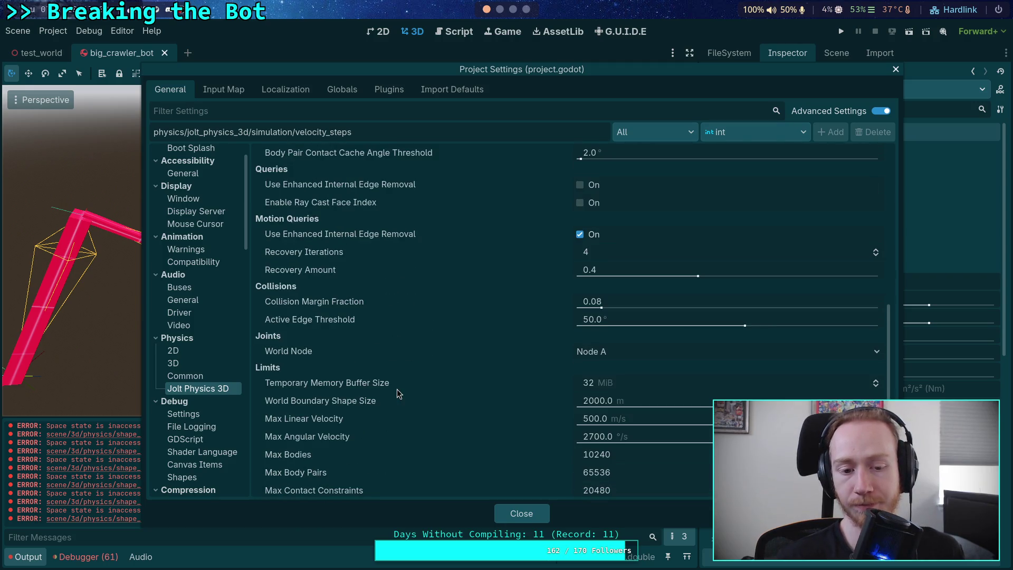
scroll(397, 390, down, 1)
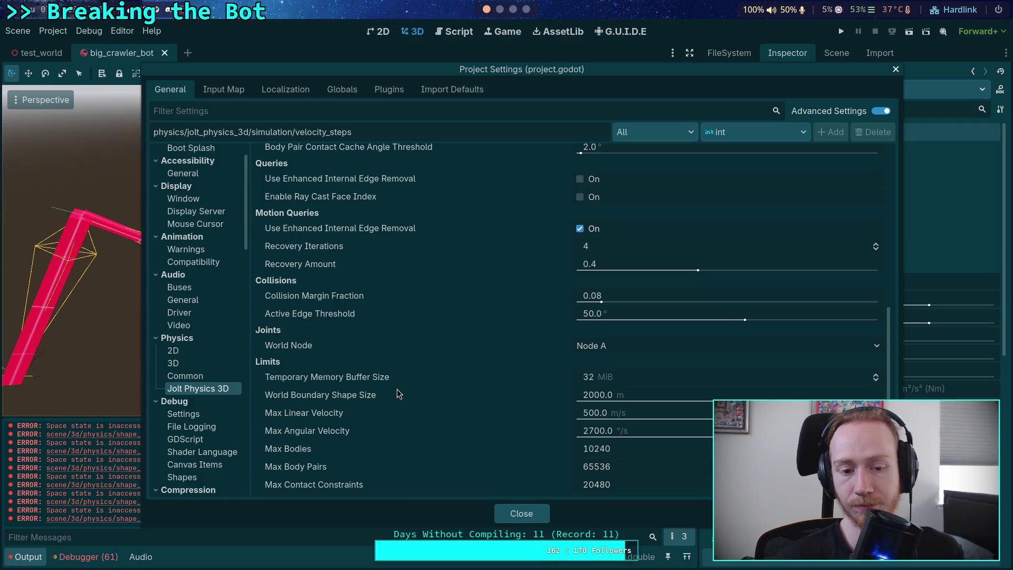
scroll(397, 393, up, 1)
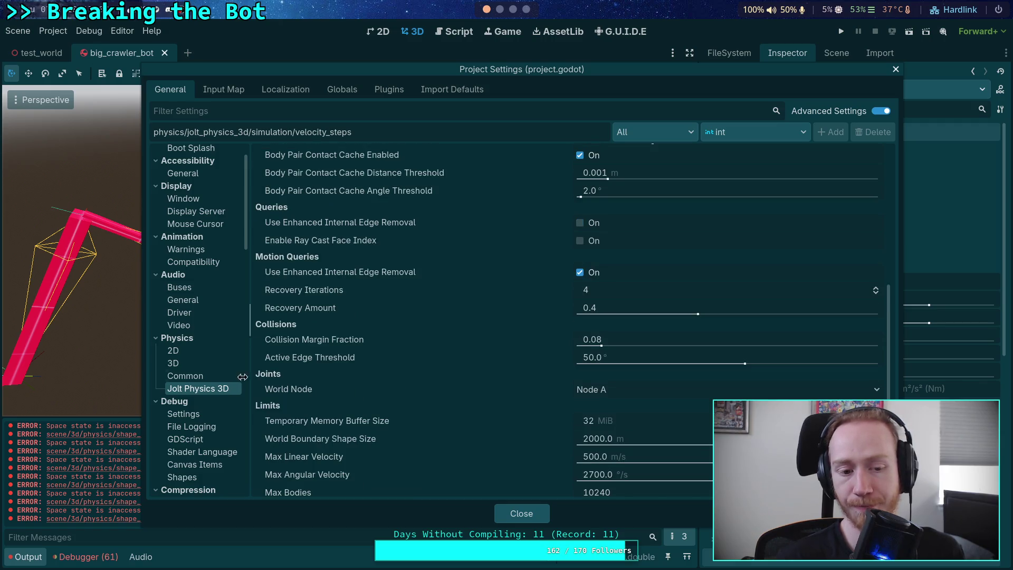
click(185, 375)
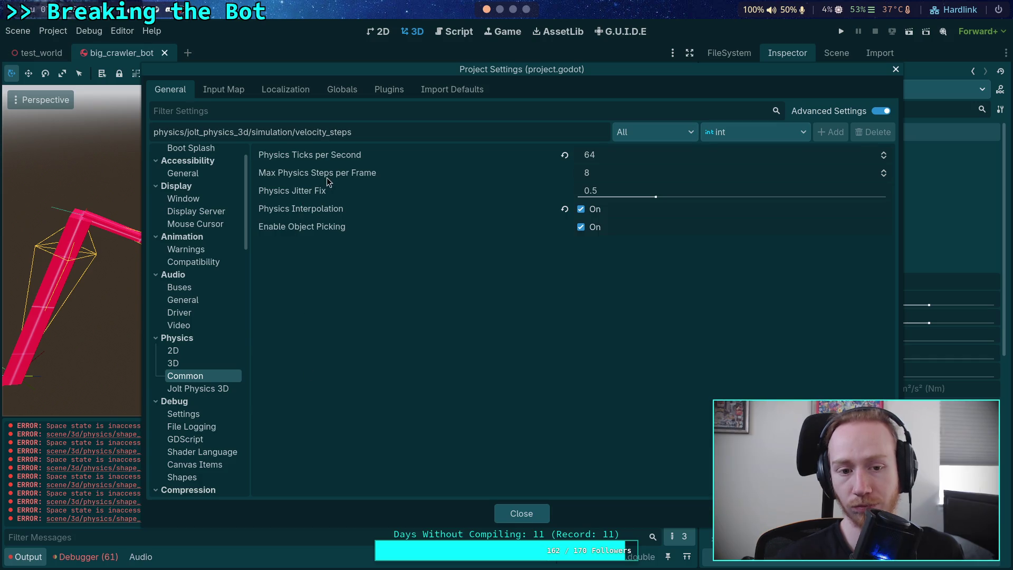
Step: Set Physics > 3D Solver Iterations to 32, close settings, and launch a crawler bot test run
click(218, 363)
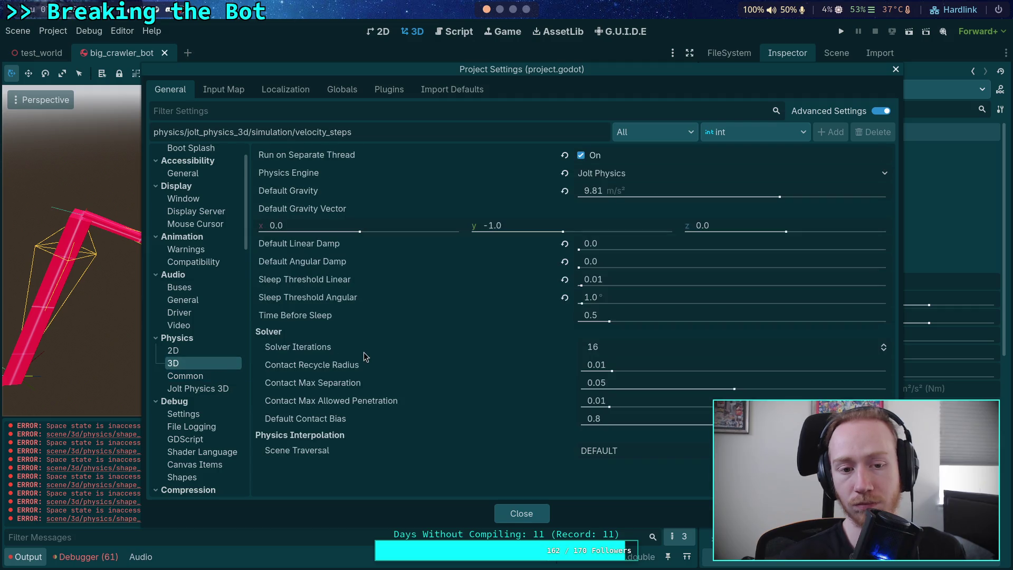
mouse_move(363, 353)
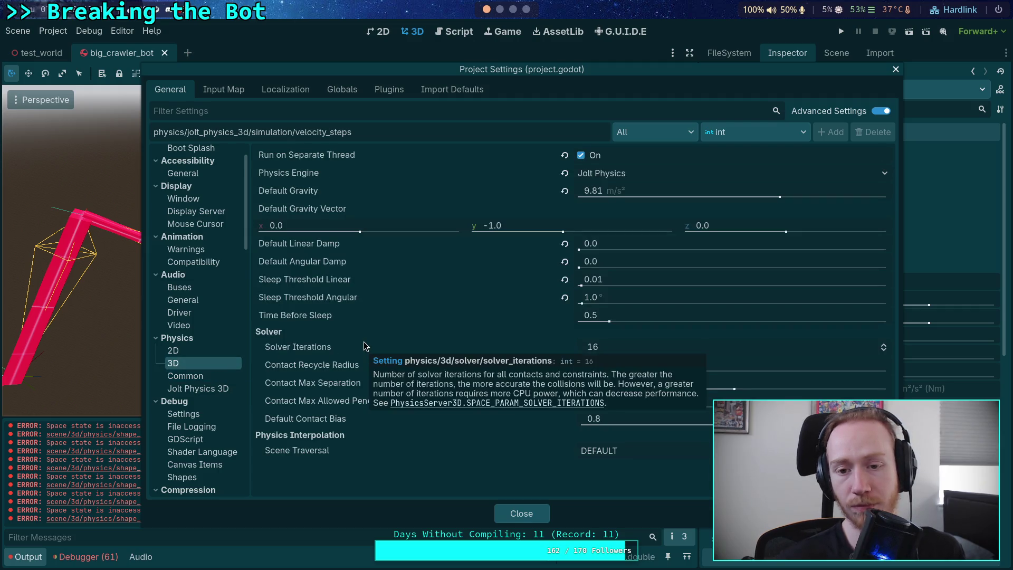
click(601, 449)
click(602, 450)
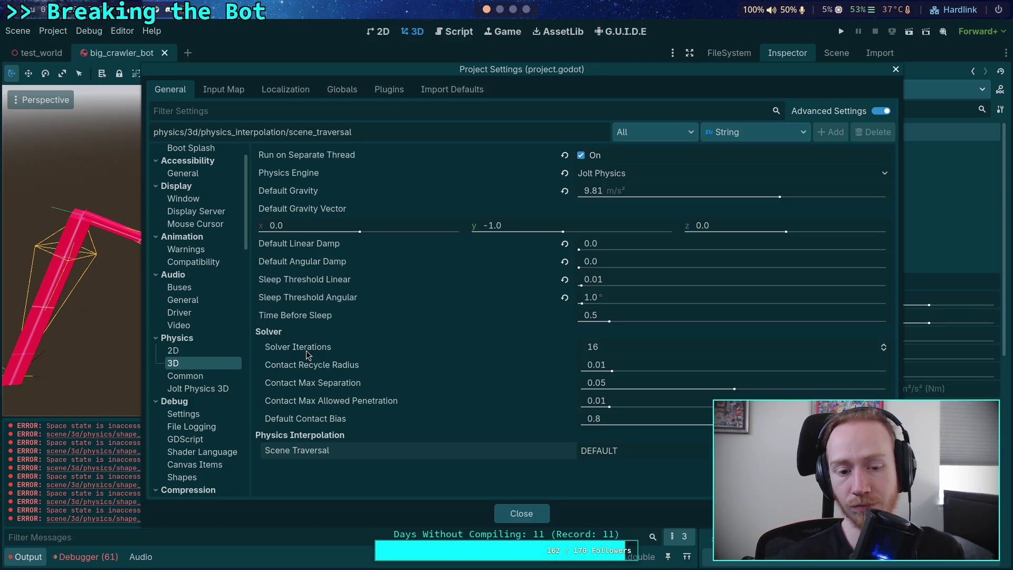
mouse_move(308, 349)
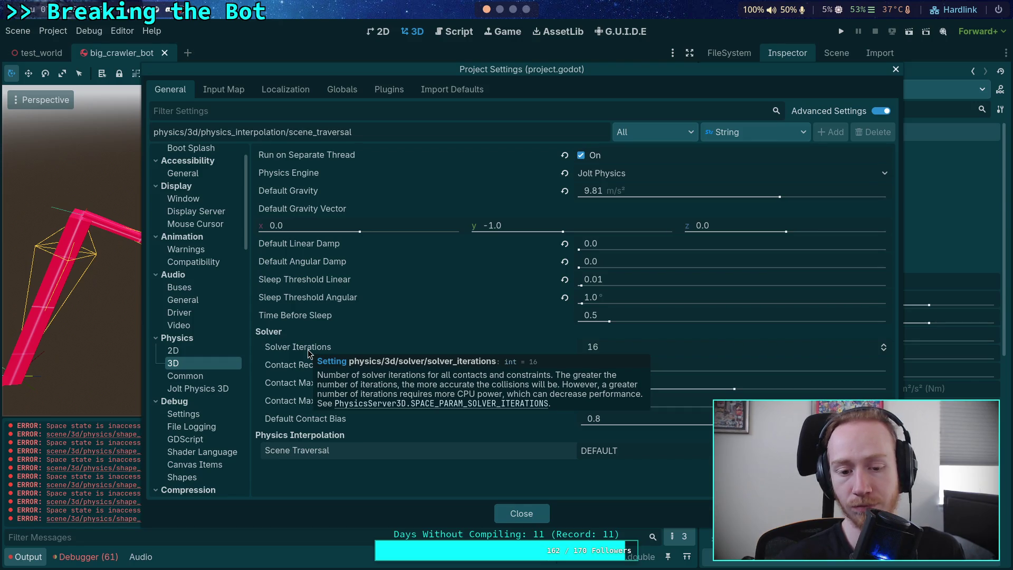
click(629, 344)
text(32)
key(Return)
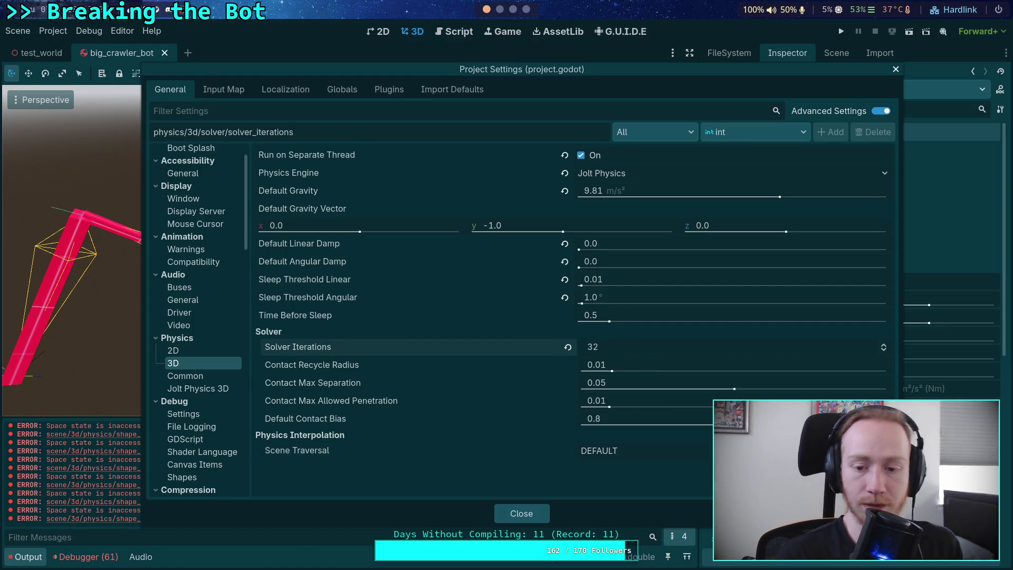
click(521, 514)
click(840, 32)
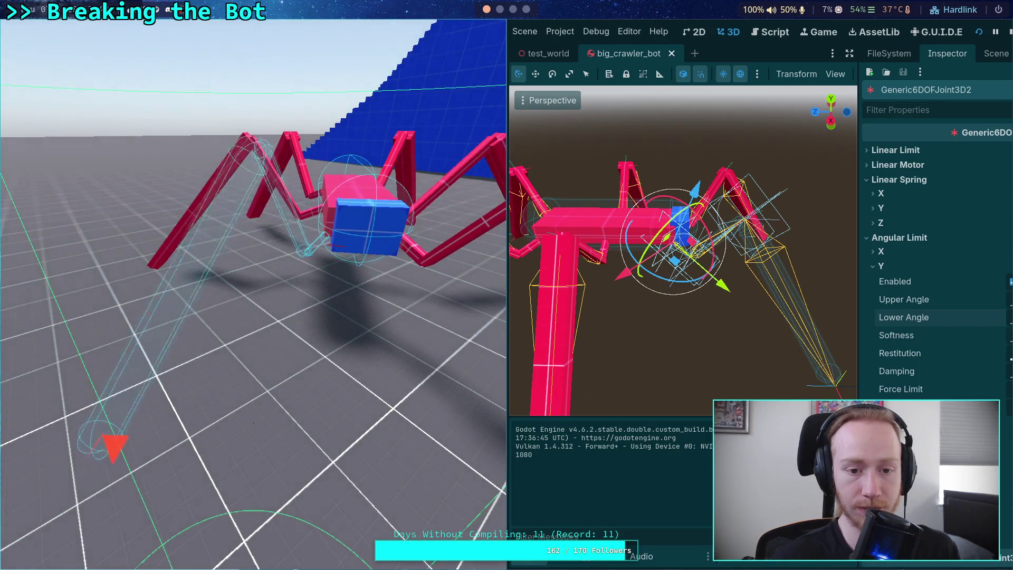
Step: Stop the game and raise 3D Solver Iterations to 64 in Project Settings
click(1008, 33)
click(52, 30)
click(58, 43)
click(651, 355)
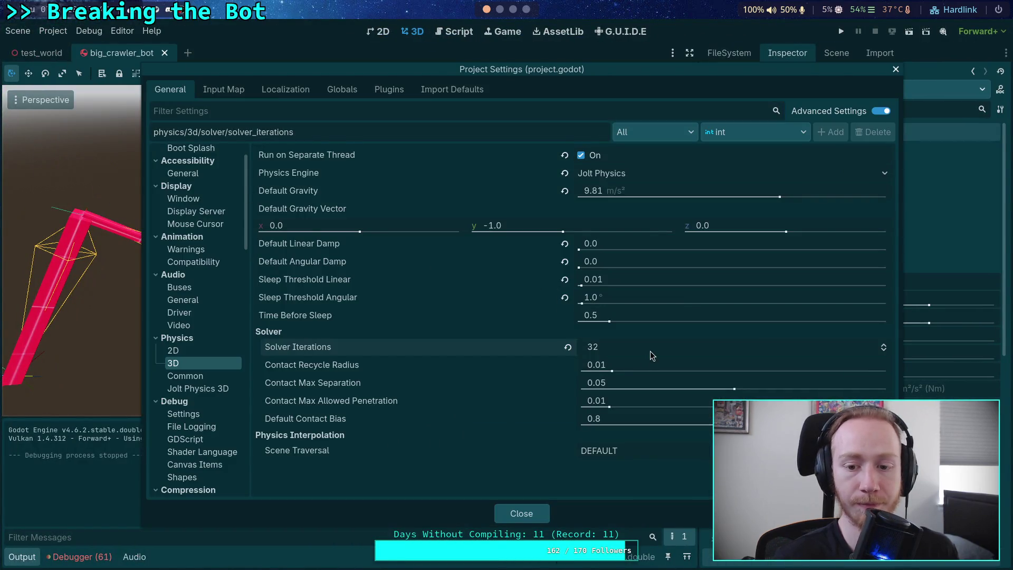
text(64)
key(Return)
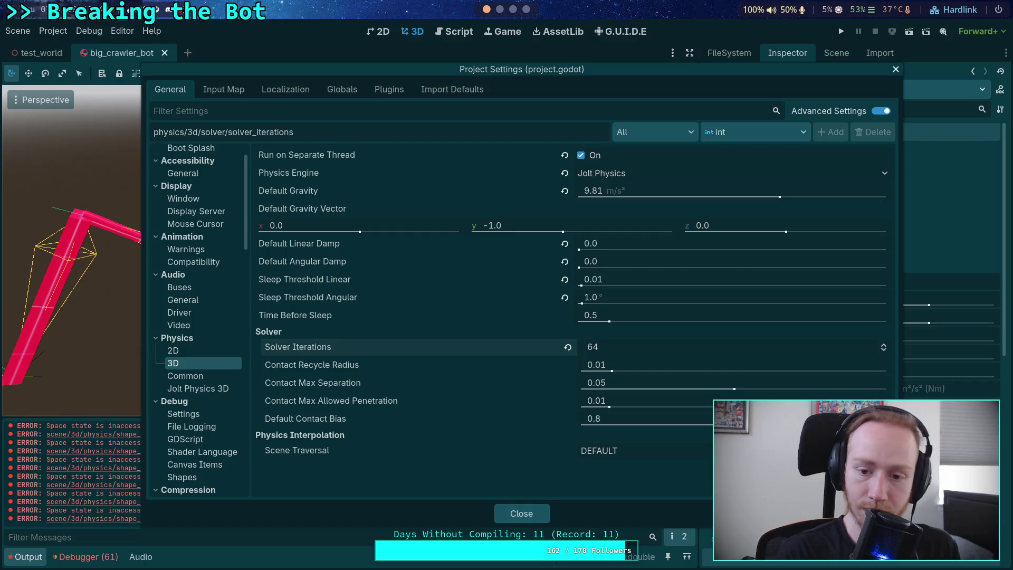
key(Escape)
Step: Test-run the bot with 64 solver iterations, stop it, and reopen the Project menu
click(842, 31)
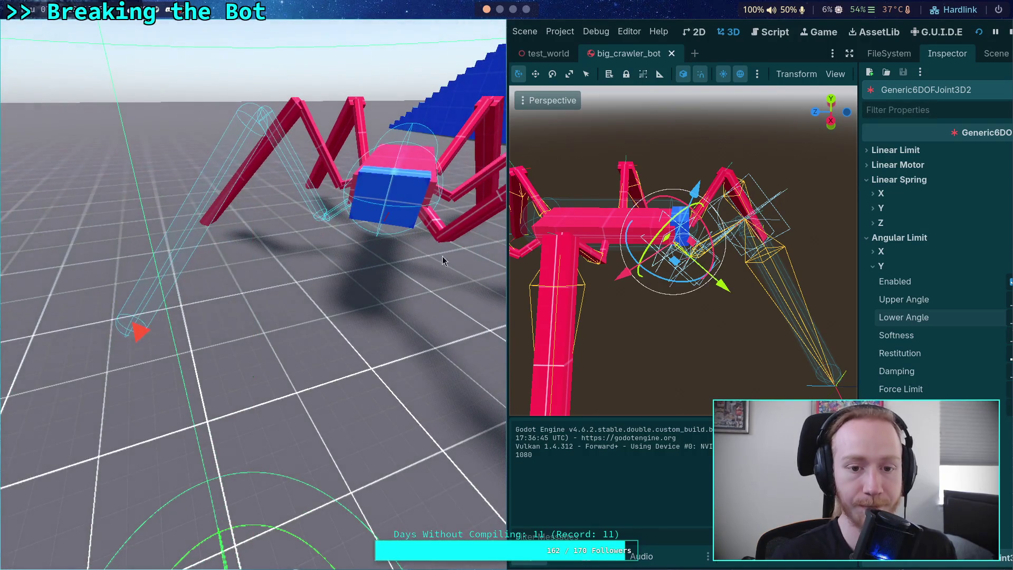
key(F8)
click(53, 31)
Step: Revert 3D Solver Iterations to 16, review the Jolt Physics 3D settings, and close Project Settings
click(74, 45)
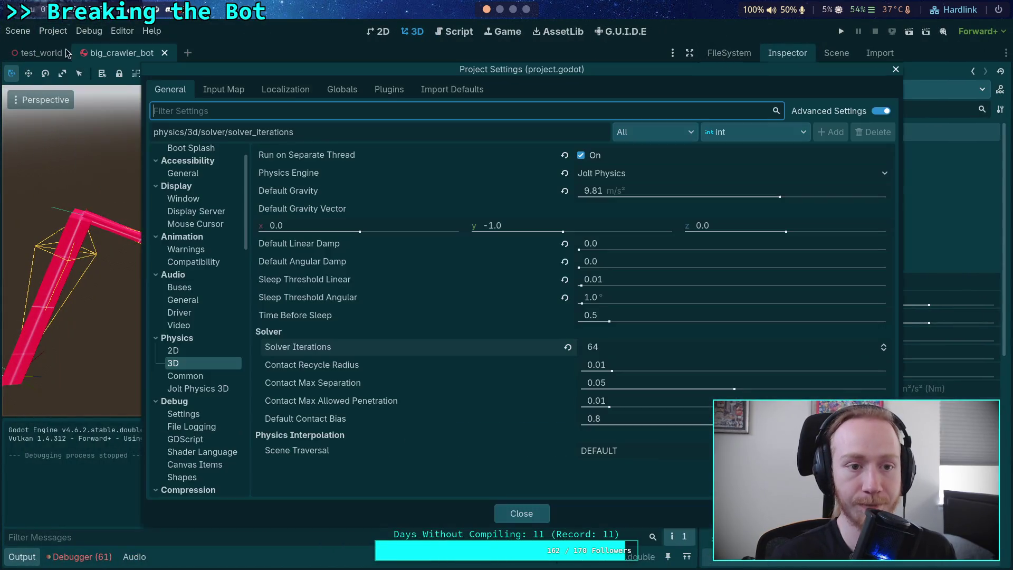
click(568, 347)
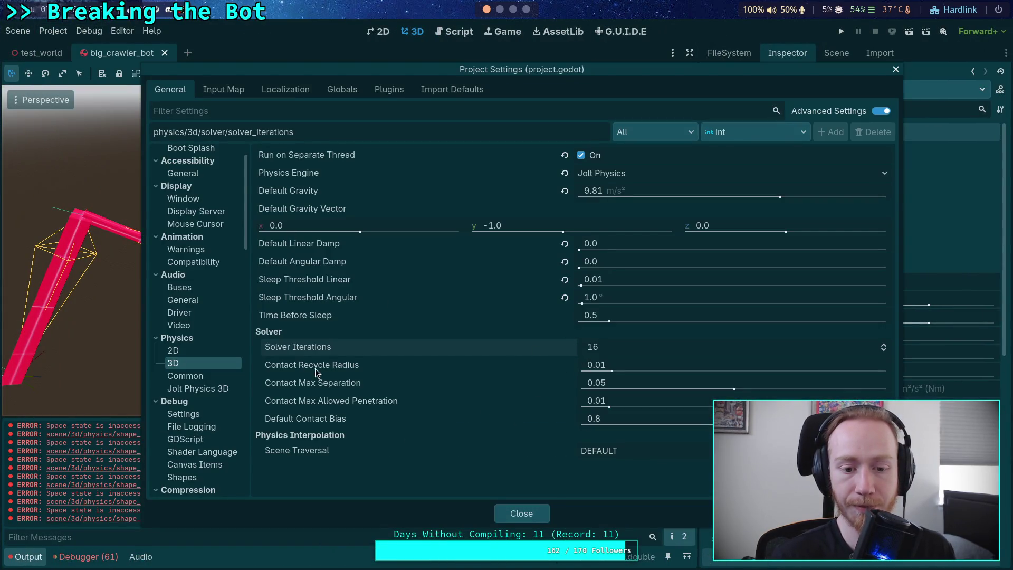
mouse_move(304, 353)
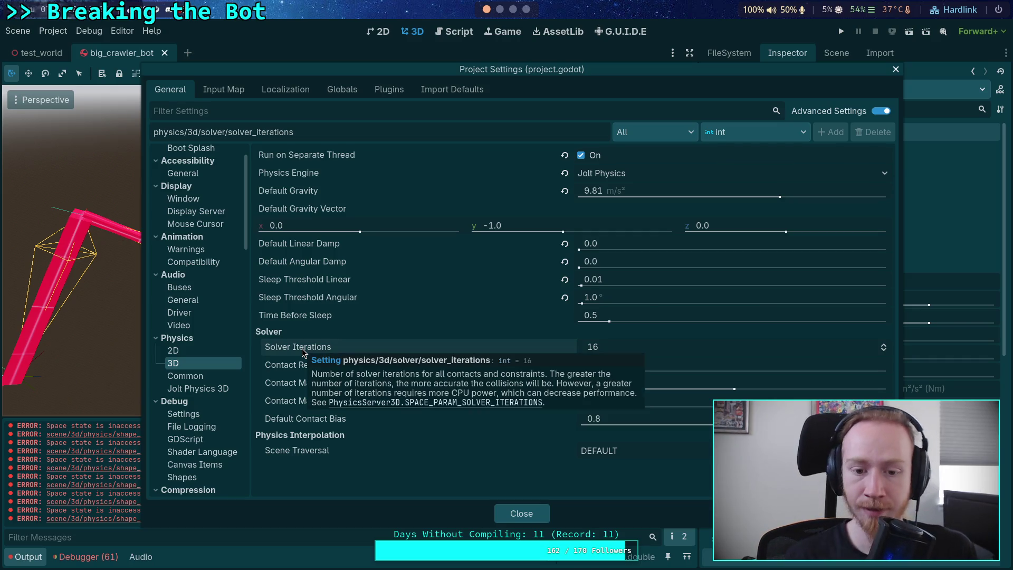
click(197, 387)
mouse_move(301, 173)
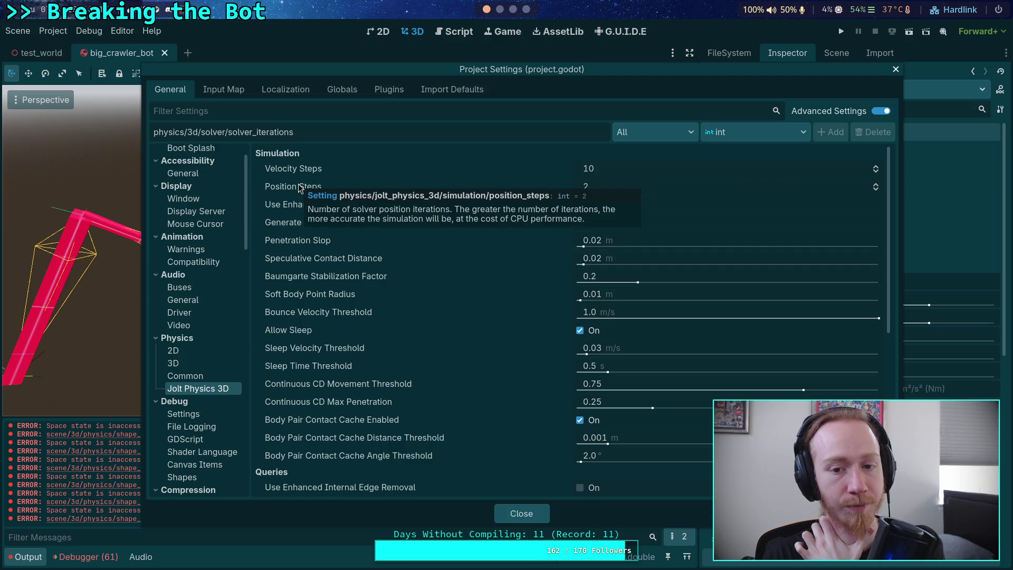
scroll(422, 413, down, 3)
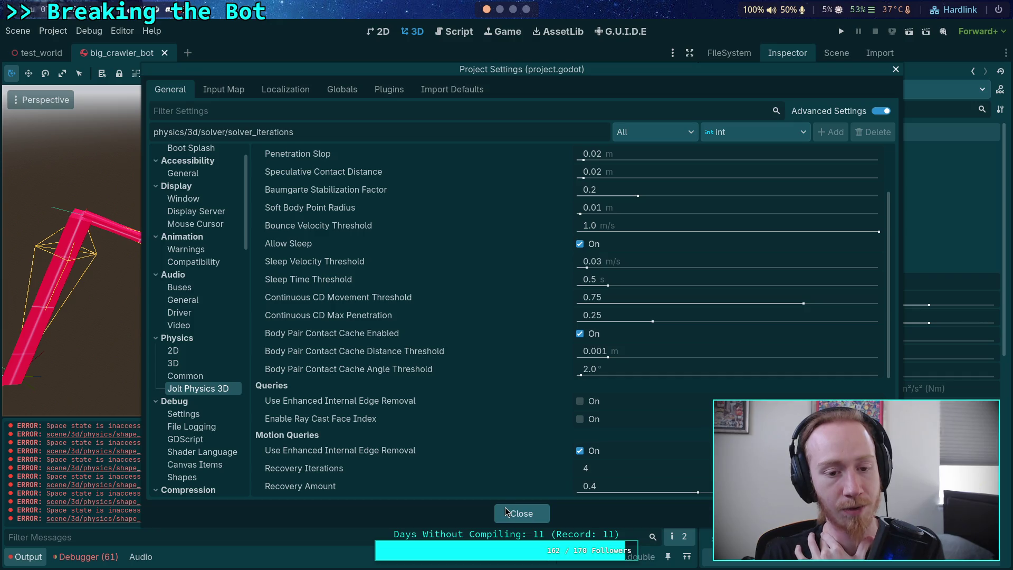
mouse_move(426, 369)
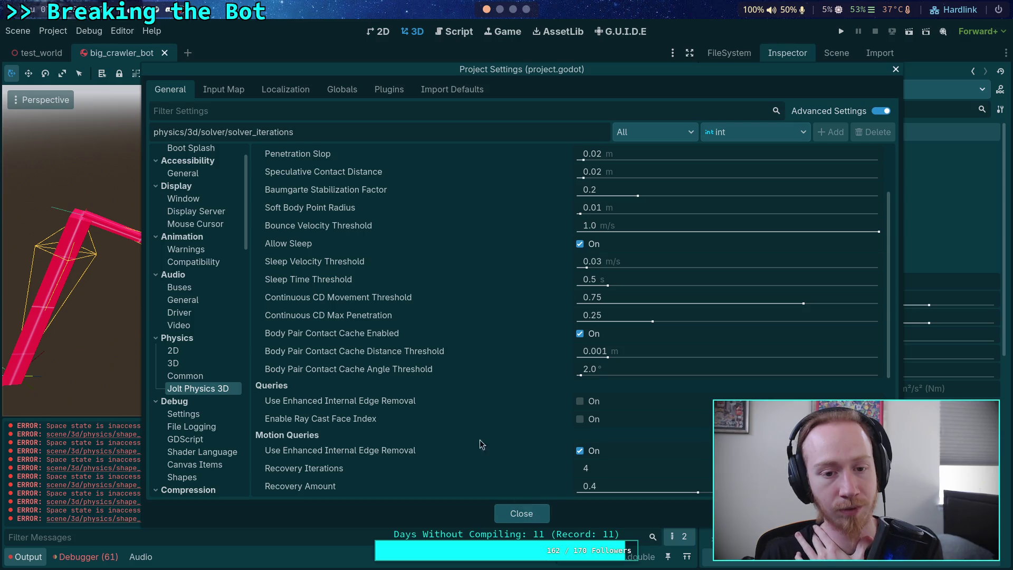
mouse_move(356, 229)
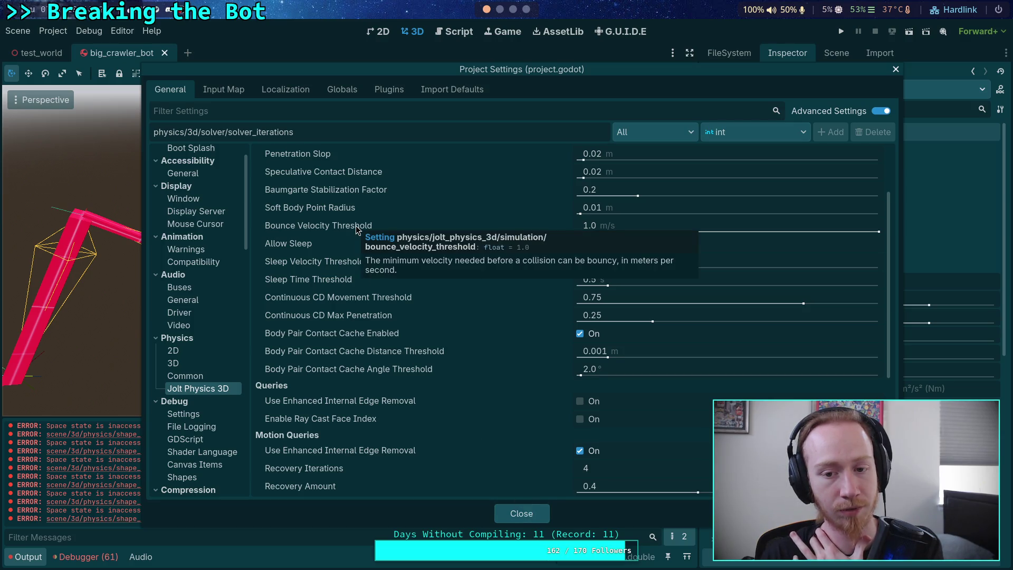
scroll(490, 457, down, 5)
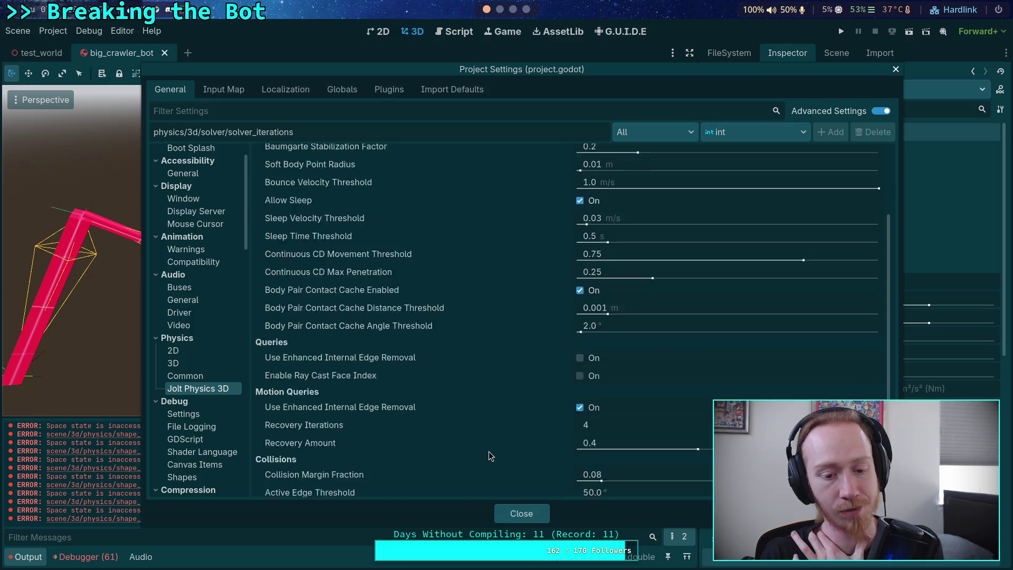
click(522, 513)
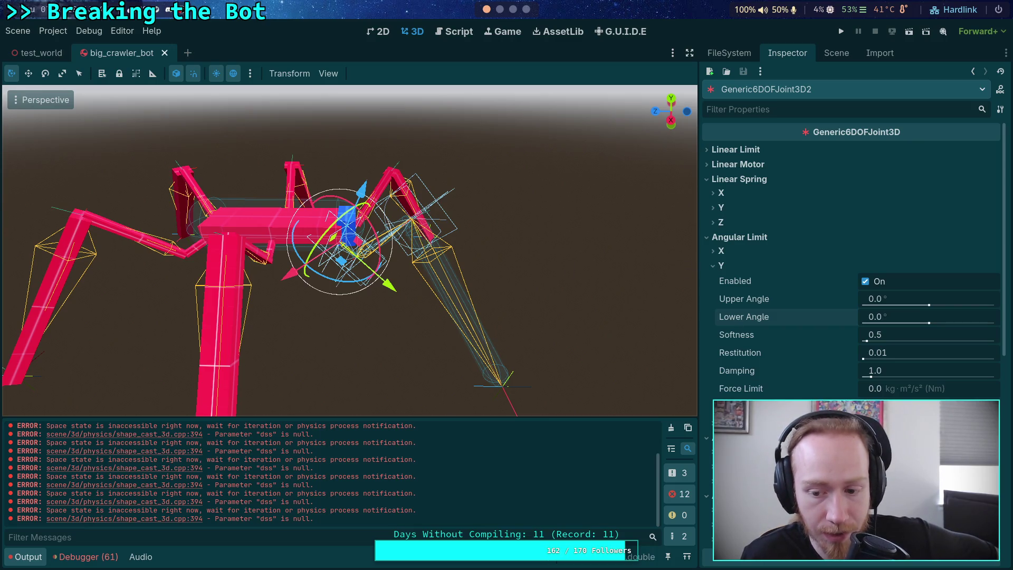
scroll(807, 374, down, 5)
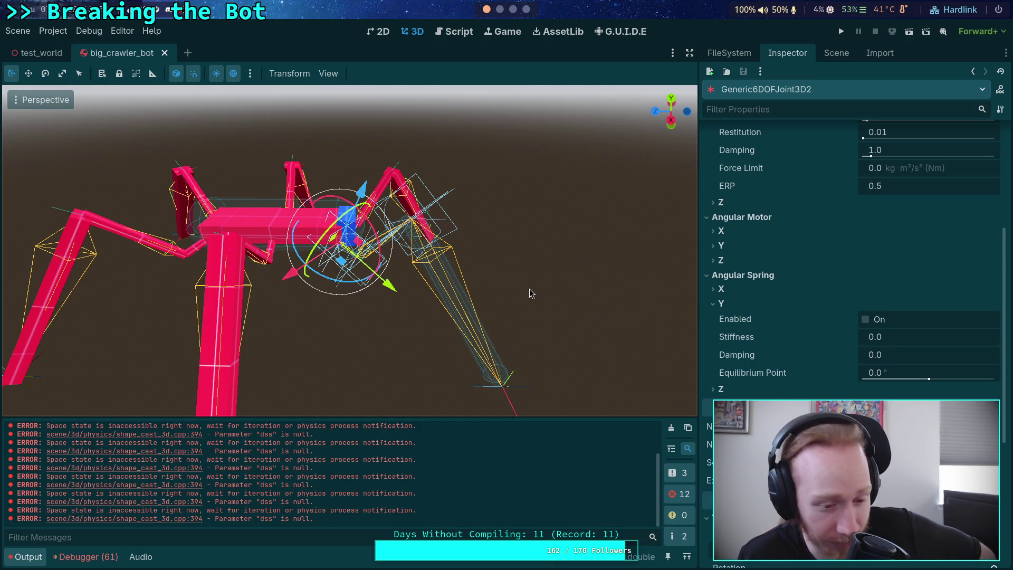
scroll(529, 294, up, 2)
scroll(529, 294, down, 2)
drag(529, 294, 358, 274)
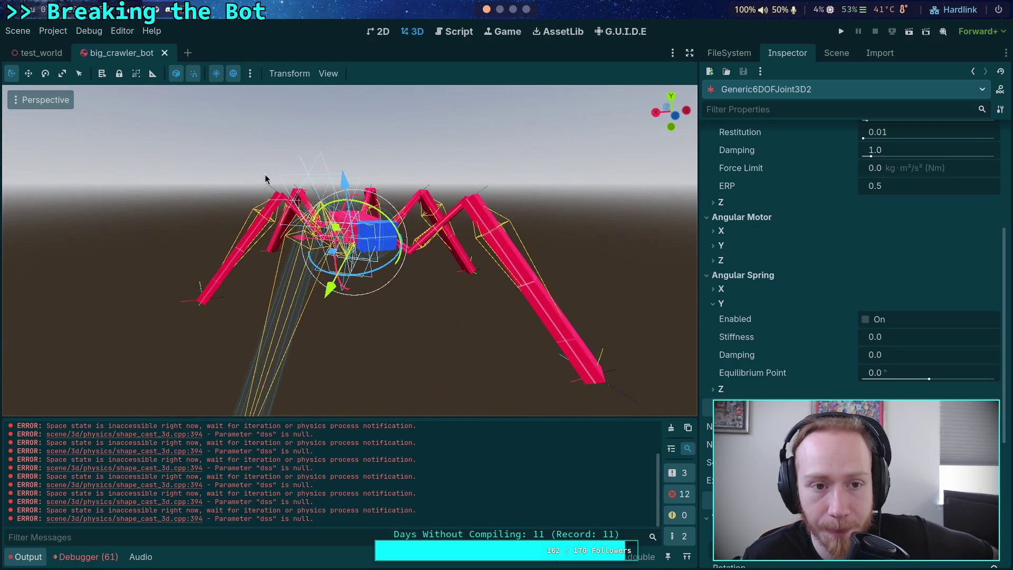
click(54, 30)
click(58, 42)
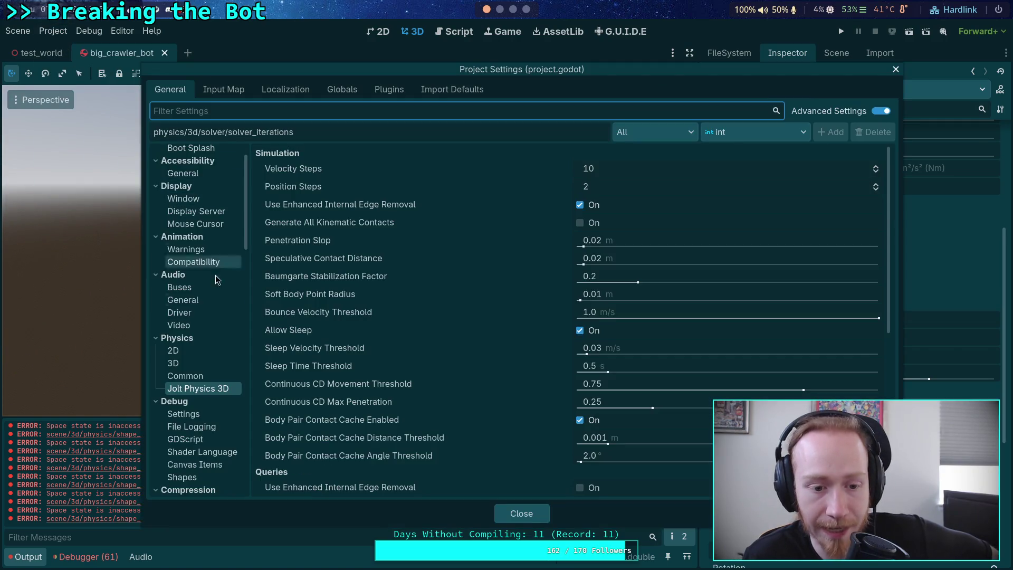
mouse_move(409, 179)
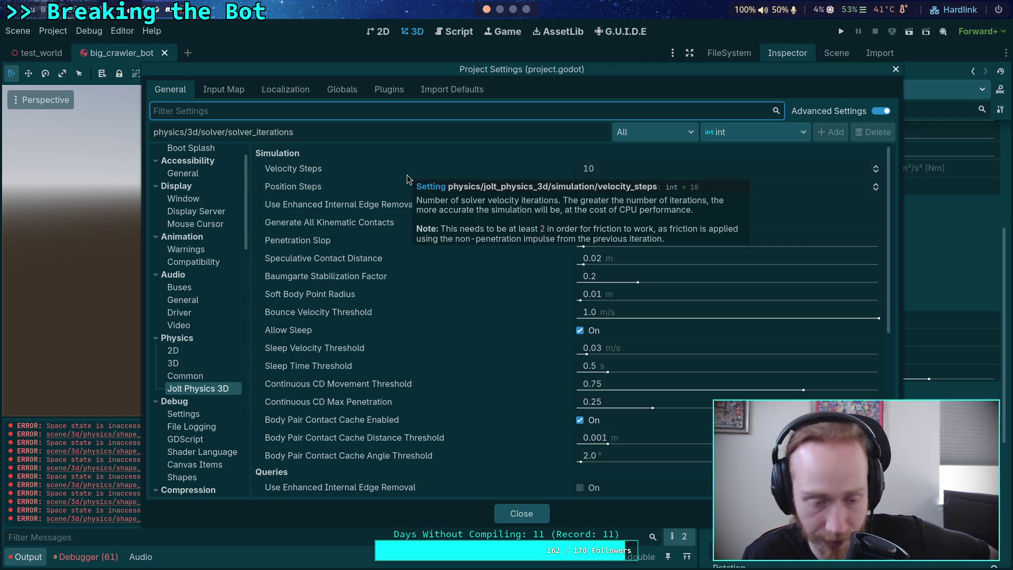
mouse_move(346, 191)
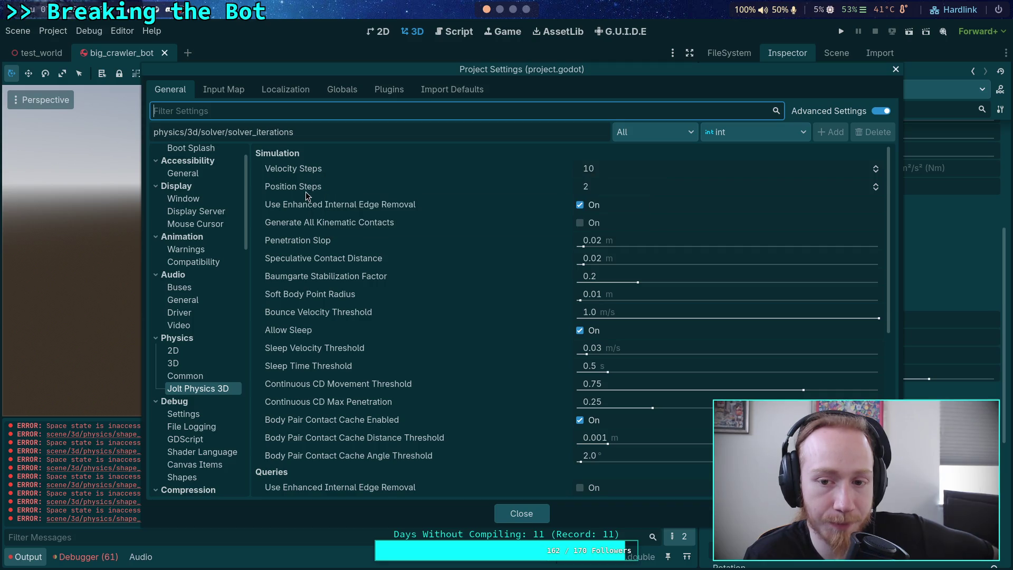
click(605, 185)
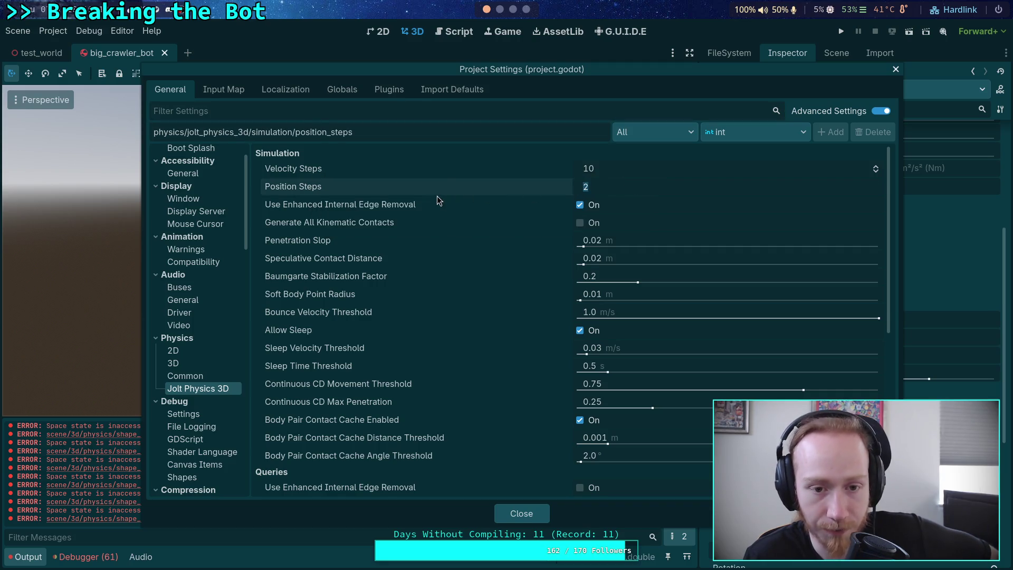
click(588, 174)
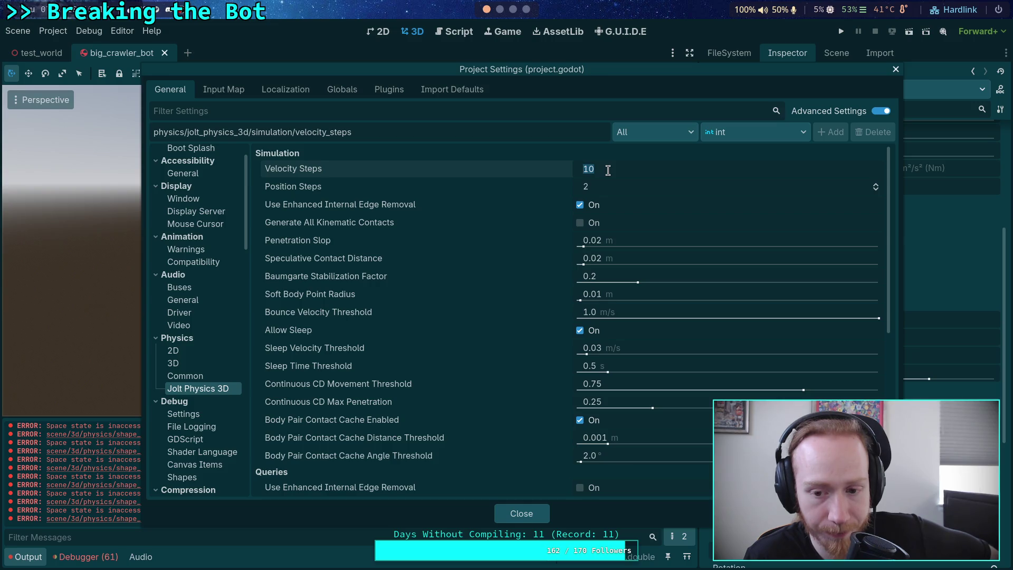
click(424, 203)
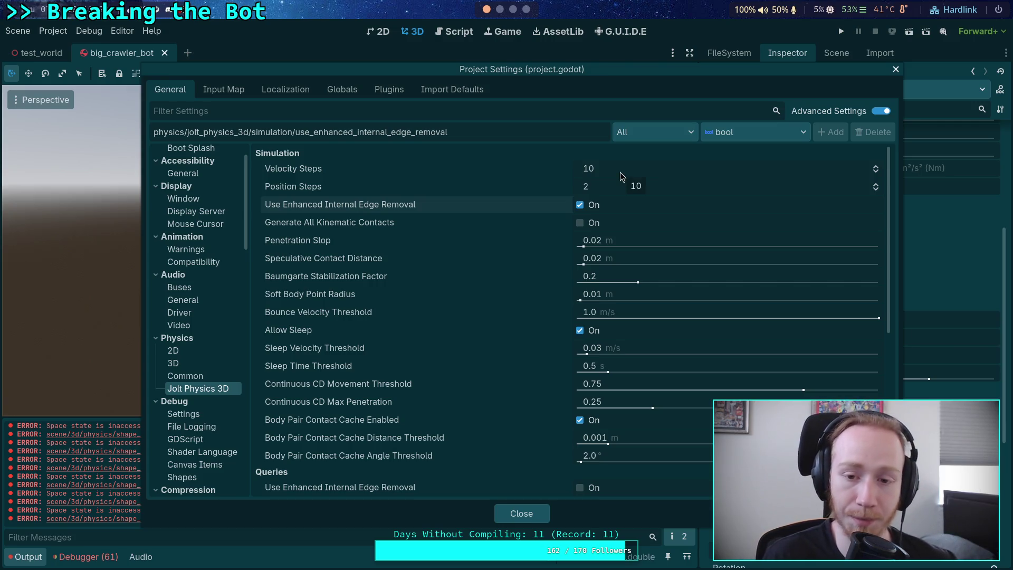
click(511, 513)
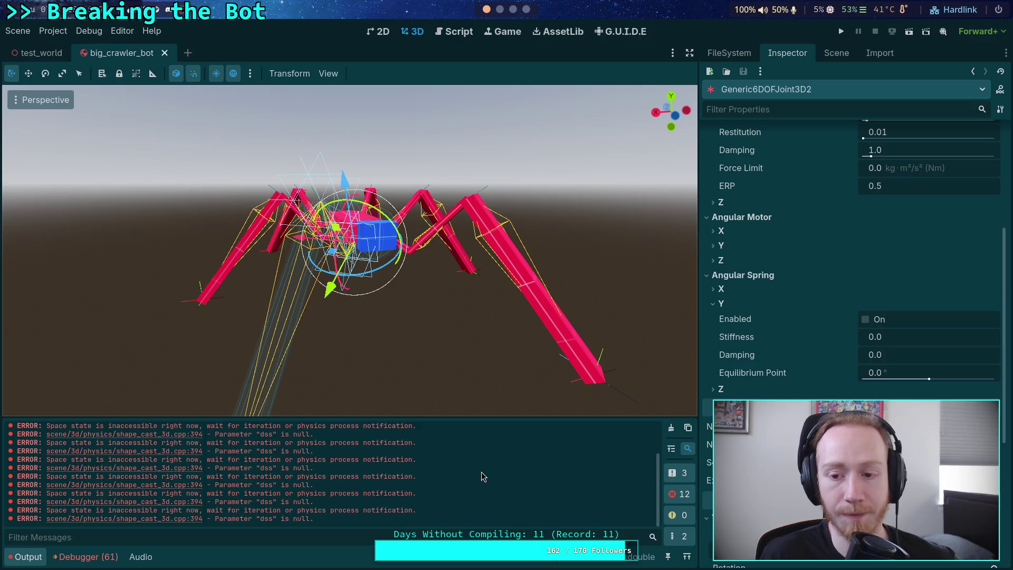
mouse_move(502, 343)
mouse_down()
mouse_move(452, 368)
mouse_move(354, 323)
mouse_up()
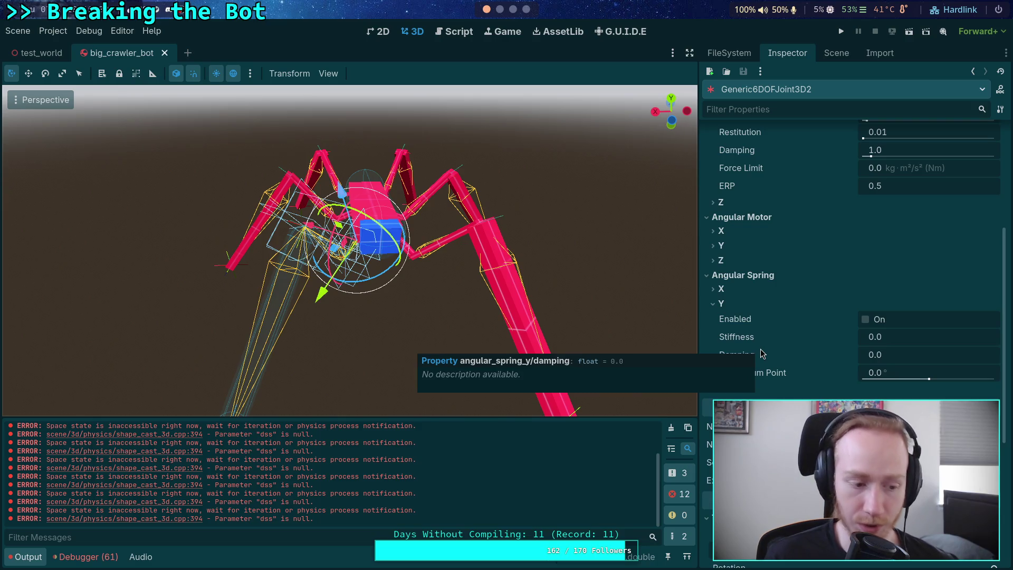
scroll(760, 350, up, 4)
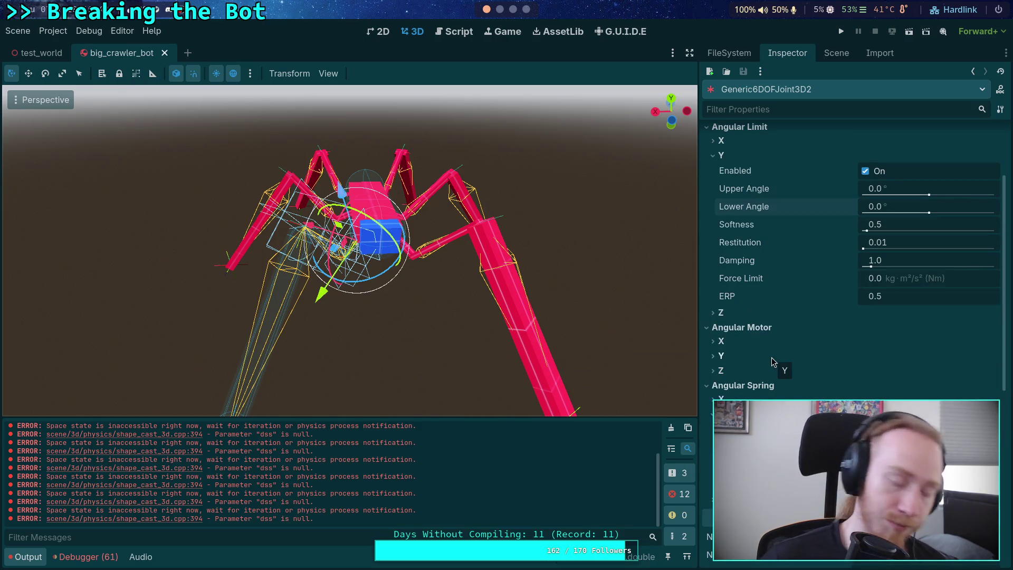